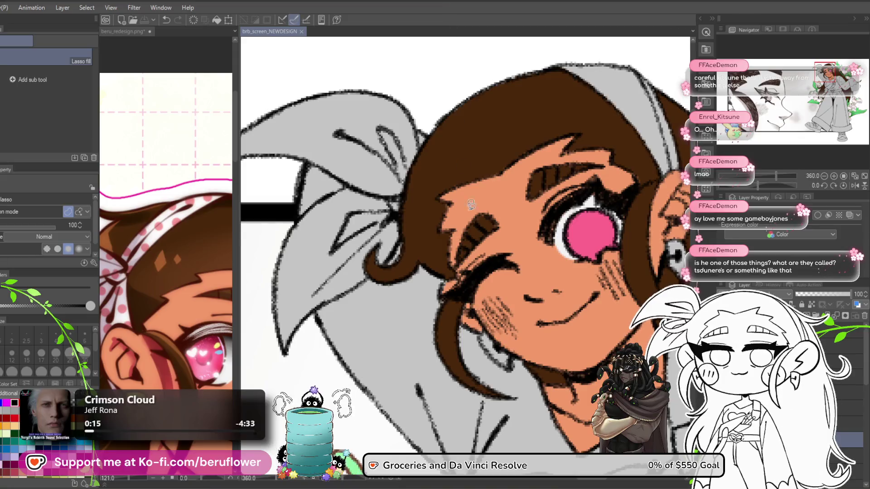
- Zoom in on the girl: brown hair, yellow shirt with a green heart and pink cuffs
scroll(480, 242, "up", 1)
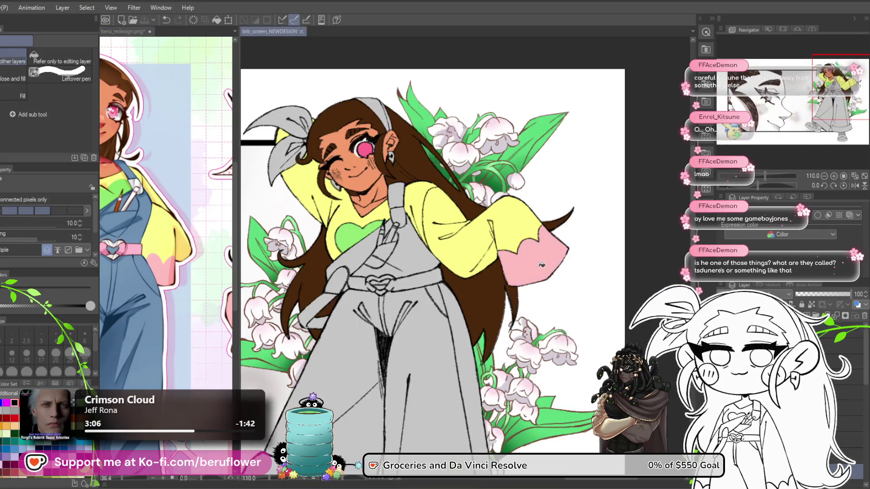
- Pan and zoom the brb_screen canvas to frame the girl's torso and overalls
scroll(402, 265, "up", 3)
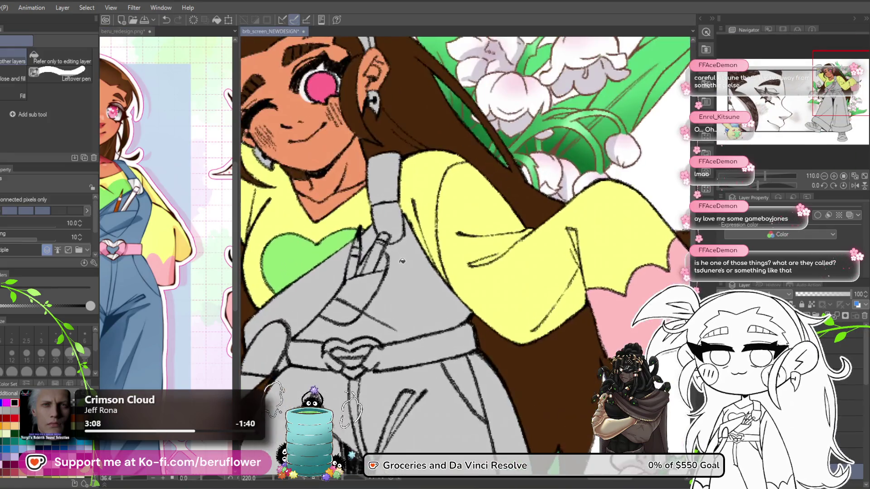
left_click_drag(399, 263, 374, 313)
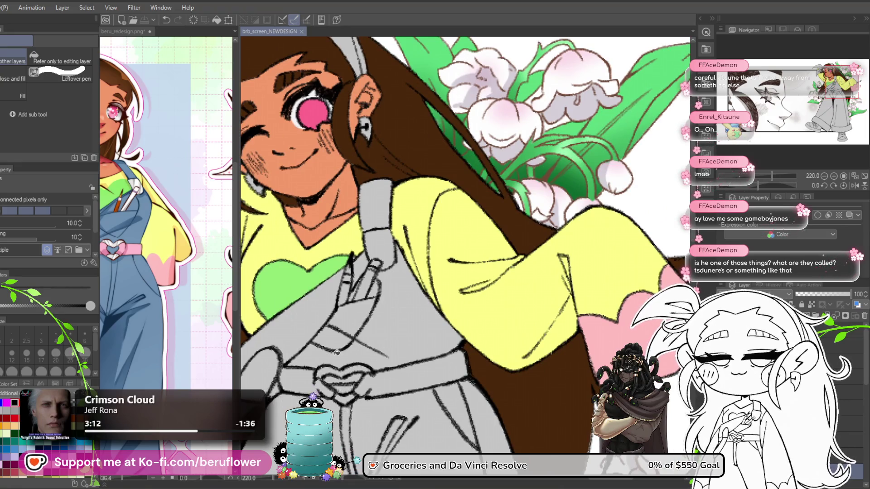
scroll(447, 245, "down", 5)
scroll(417, 359, "up", 3)
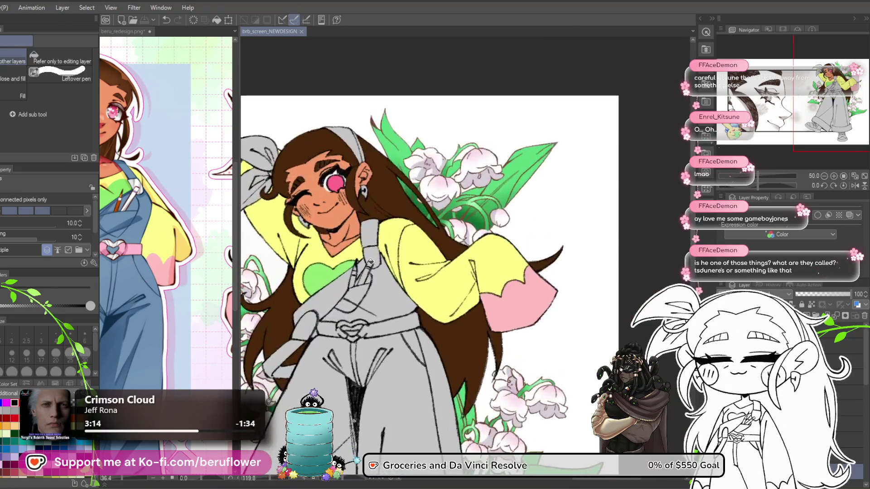
mouse_move(416, 359)
left_mouse_down()
mouse_move(415, 305)
mouse_move(426, 325)
left_mouse_up()
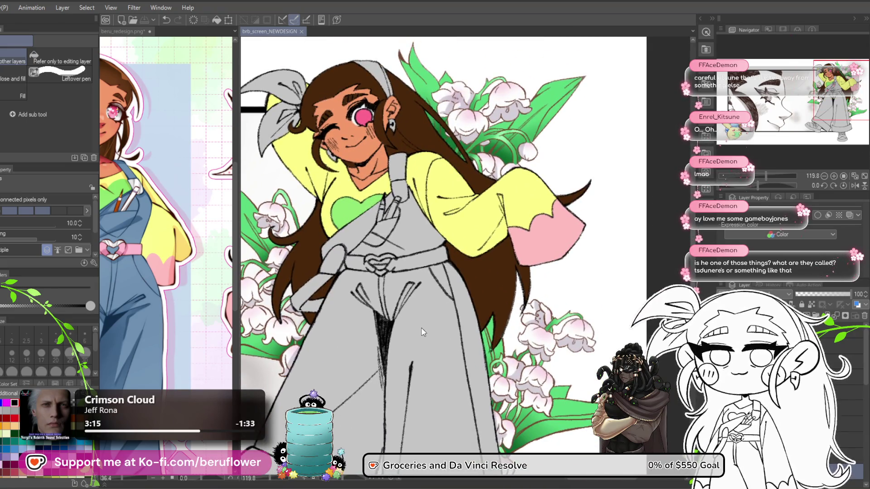
scroll(413, 263, "up", 1)
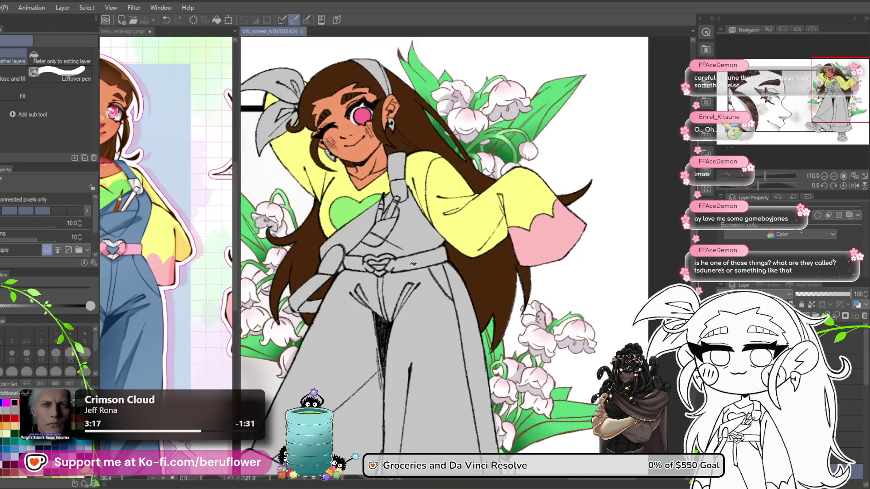
mouse_move(421, 354)
left_mouse_down()
mouse_move(466, 308)
mouse_move(451, 314)
mouse_move(472, 319)
left_mouse_up()
scroll(466, 308, "down", 2)
scroll(466, 308, "up", 2)
left_click_drag(421, 217, 438, 263)
scroll(438, 264, "up", 3)
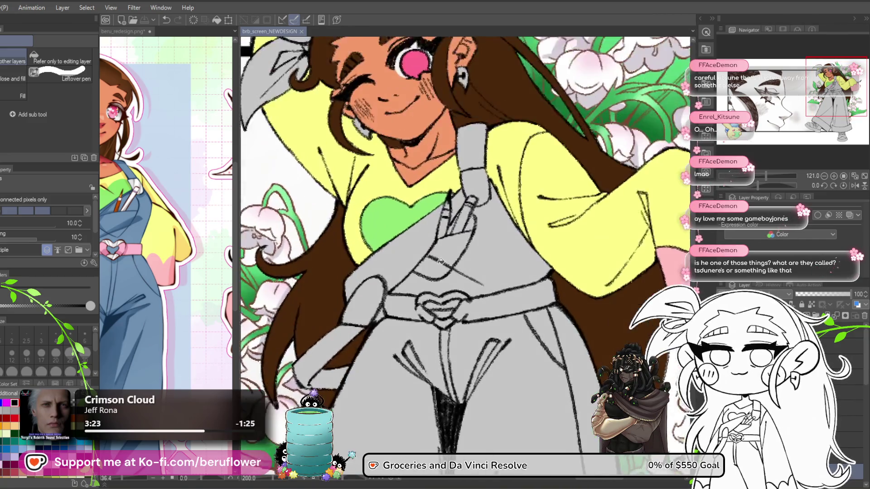
scroll(440, 262, "down", 1)
scroll(440, 262, "up", 1)
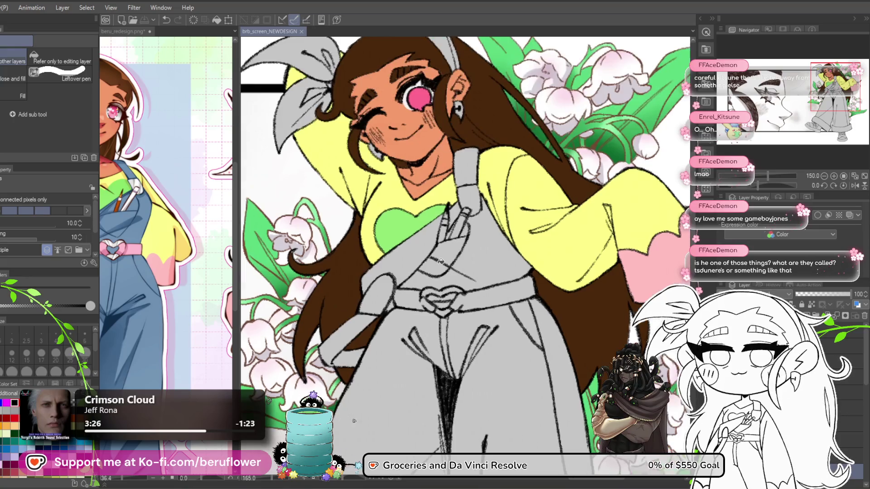
left_click_drag(503, 327, 490, 295)
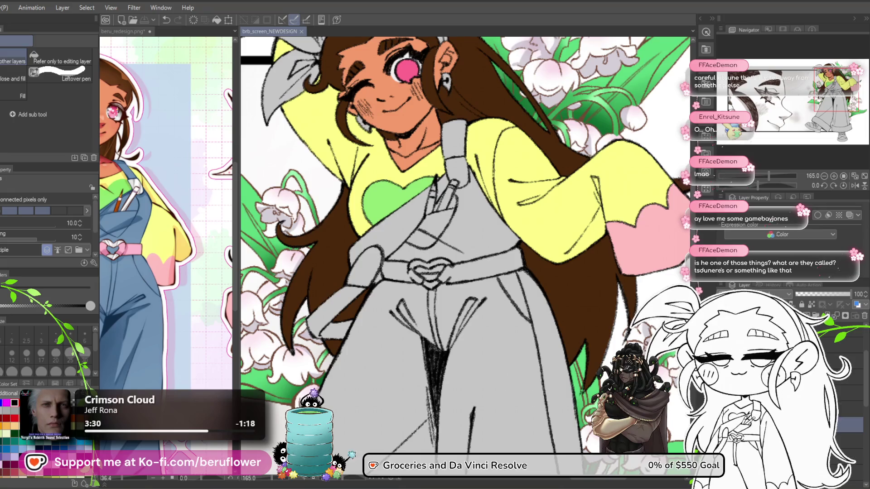
- Pan the beru_redesign reference to its blue overalls, then return to the new drawing
left_click_drag(446, 342, 453, 338)
left_click_drag(154, 354, 166, 358)
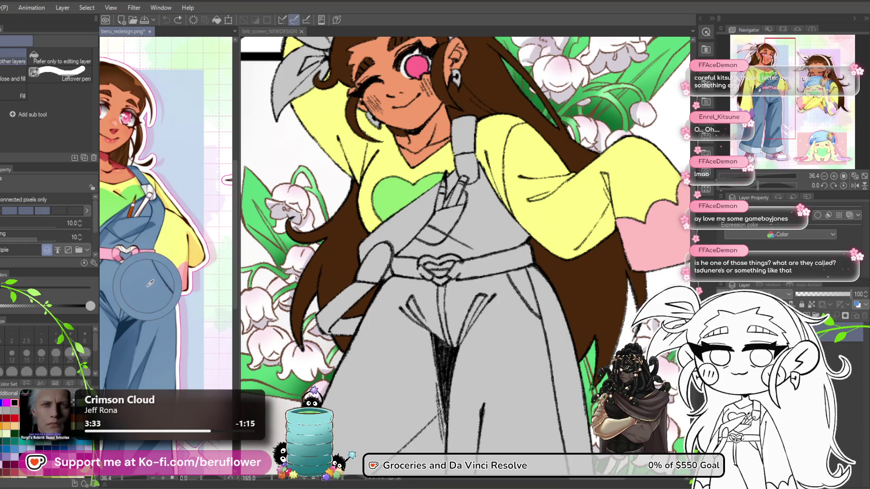
left_click_drag(407, 231, 406, 241)
- Fill the overalls' bib and both trouser legs with the reference blue
left_click(406, 241)
left_click(418, 263)
left_click_drag(480, 312, 439, 273)
left_click(440, 258)
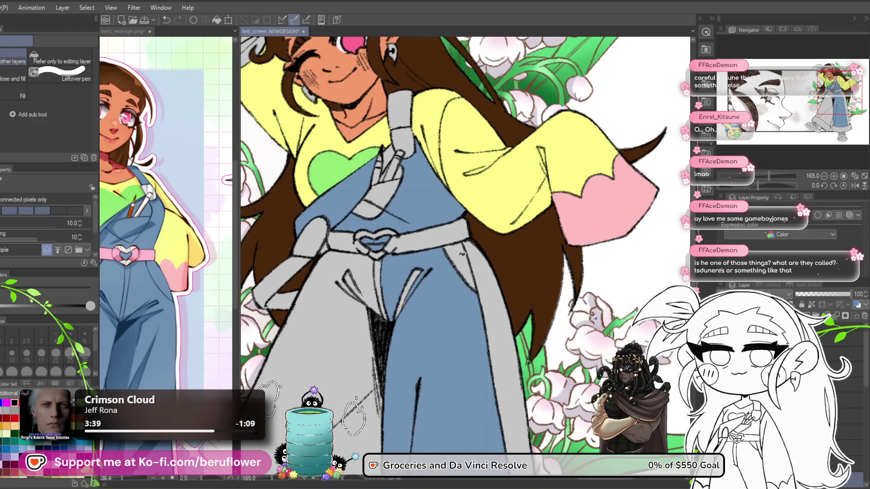
left_click(498, 317)
left_click(400, 256)
- Reframe the view on the overalls and belt, and fill the grey centre strip blue
scroll(376, 369, "down", 10)
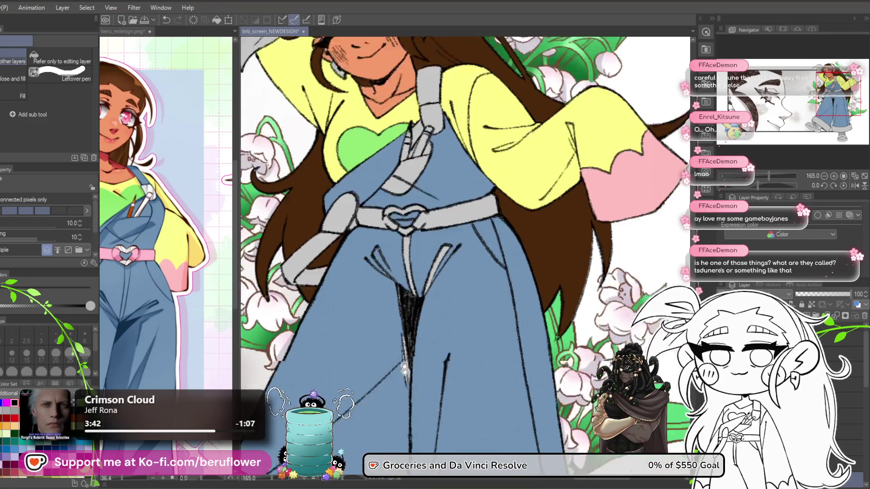
scroll(379, 348, "up", 5)
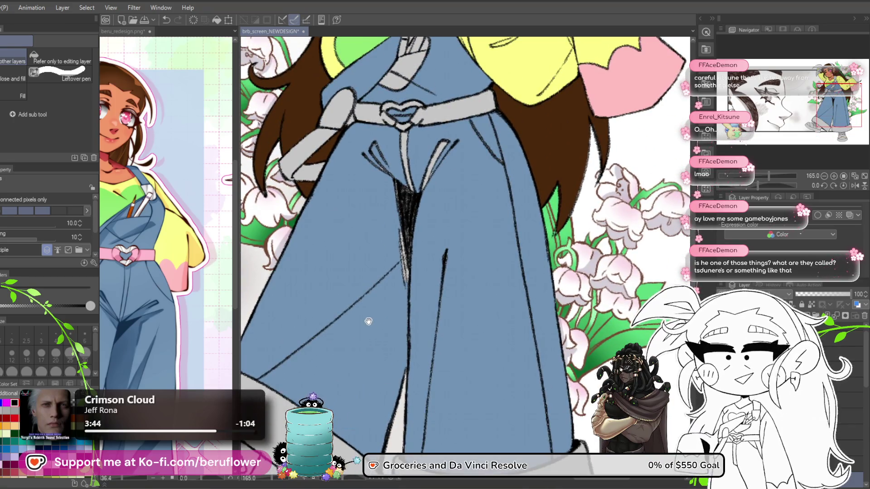
scroll(373, 294, "up", 2)
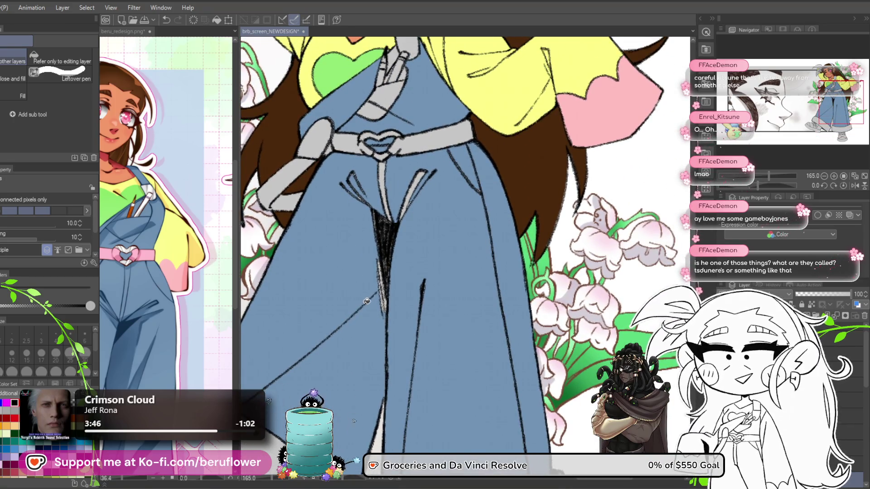
left_click_drag(374, 312, 401, 369)
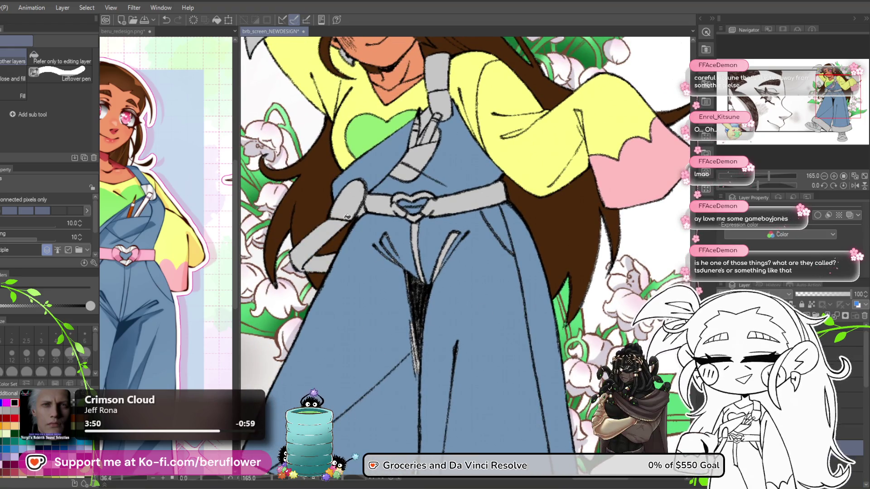
mouse_move(399, 319)
left_mouse_down()
mouse_move(351, 336)
mouse_move(341, 362)
left_mouse_up()
mouse_move(422, 383)
left_mouse_down()
mouse_move(438, 331)
mouse_move(436, 379)
left_mouse_up()
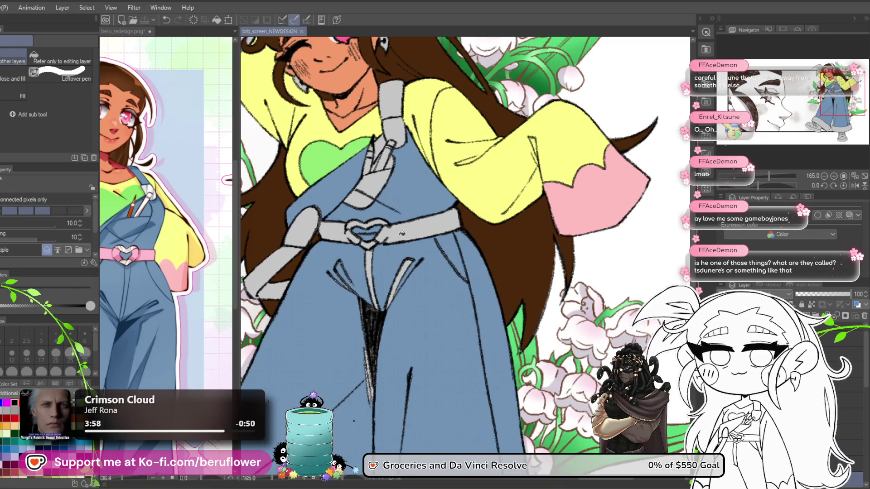
left_click(370, 264)
- Lasso-fill the leftover grey gap between the legs with blue
key("g")
left_click_drag(353, 254, 357, 248)
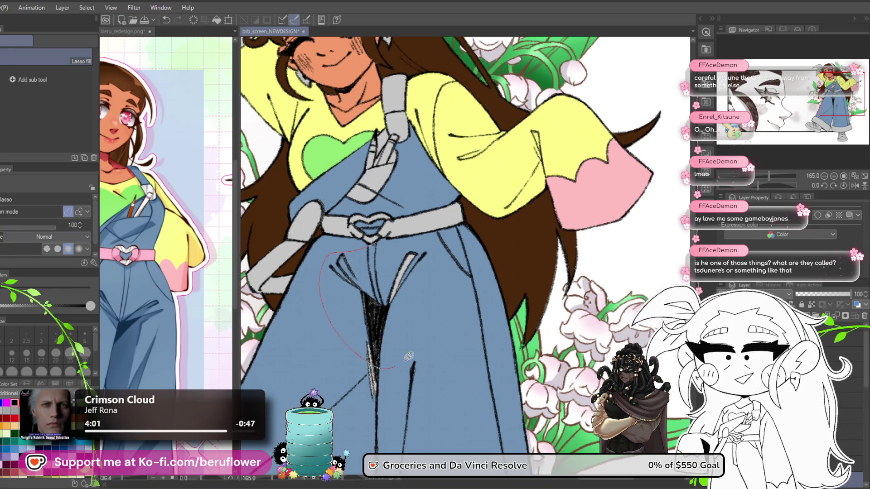
scroll(432, 207, "down", 2)
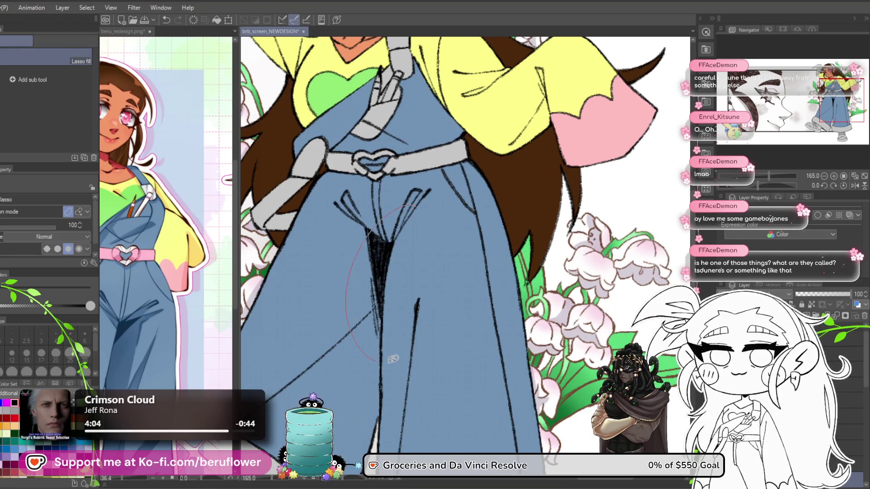
scroll(383, 361, "up", 1)
left_click_drag(411, 302, 395, 386)
scroll(395, 387, "up", 2)
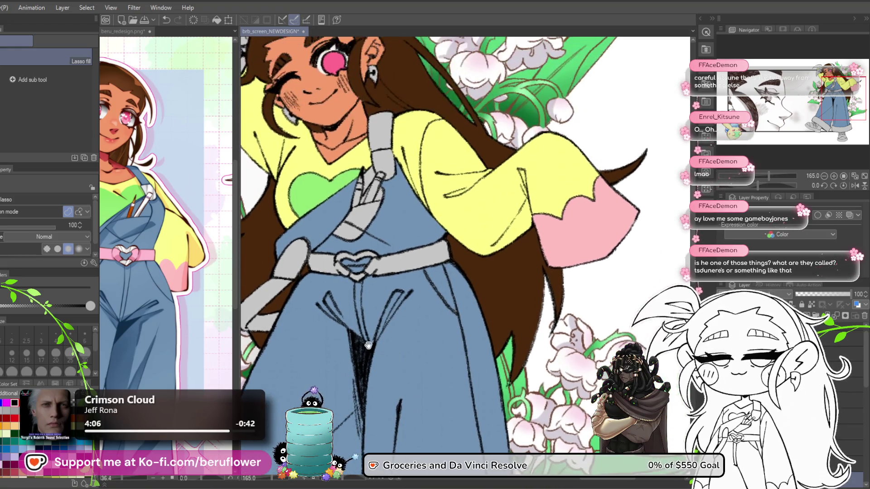
- Reselect the Lasso fill sub tool and frame the bib pocket area
key("g")
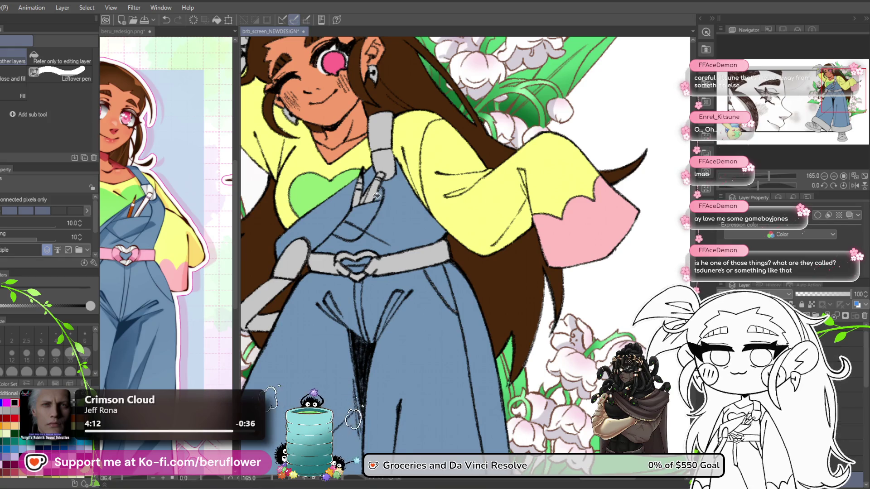
scroll(382, 195, "up", 5)
key("m")
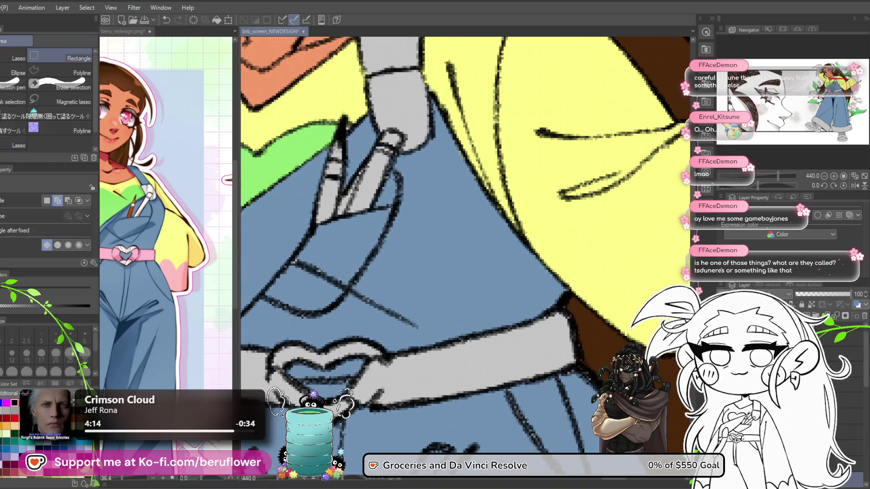
left_click(1, 149)
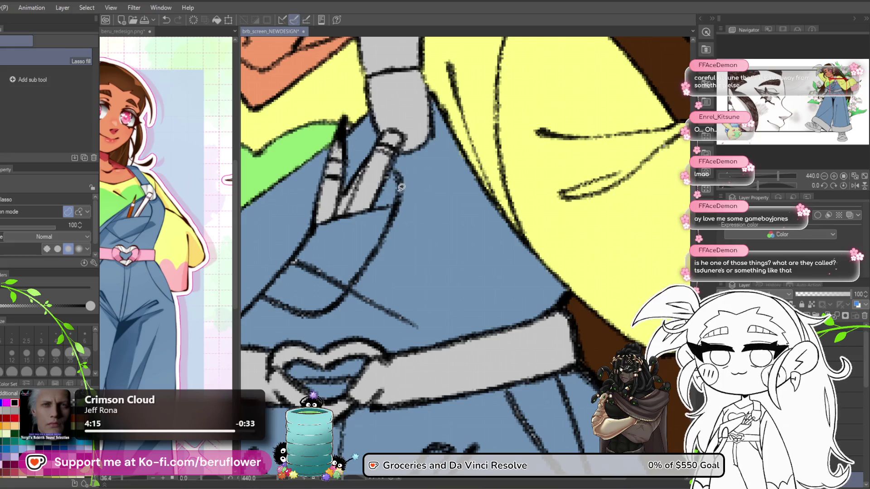
left_click_drag(340, 240, 344, 213)
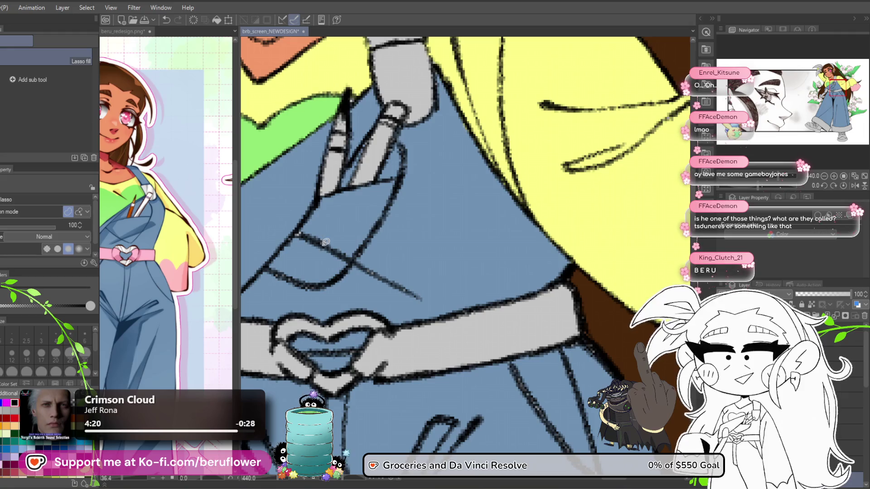
scroll(398, 253, "down", 10)
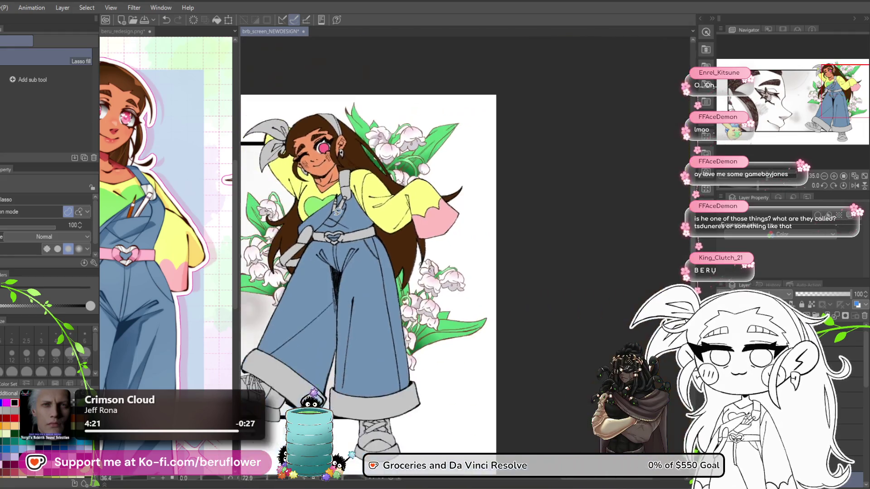
- Lasso-fill the last grey patch on the bib blue and pan up toward her face
left_click_drag(386, 196, 388, 232)
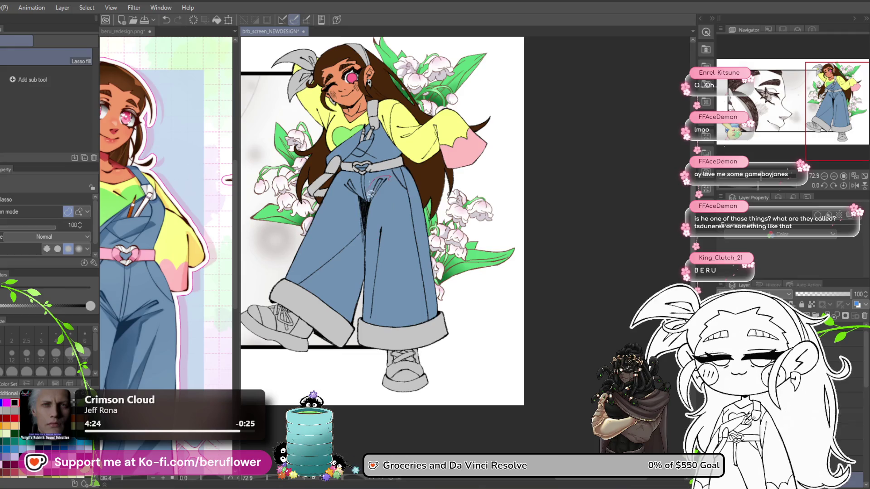
scroll(382, 168, "up", 5)
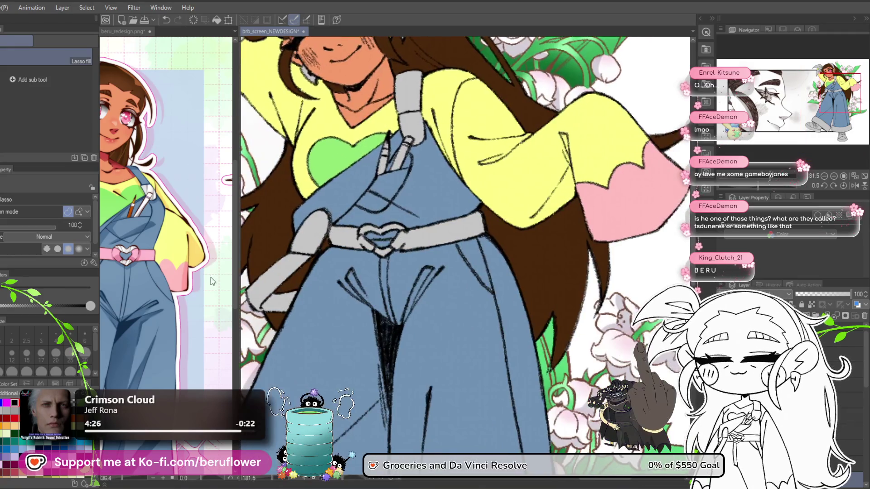
key("g")
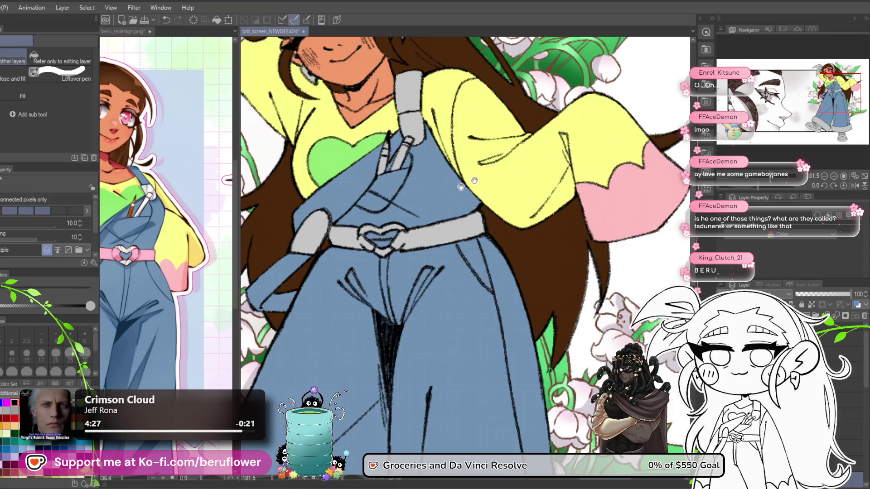
left_click_drag(289, 275, 259, 302)
mouse_move(376, 232)
left_mouse_down()
mouse_move(419, 247)
mouse_move(400, 287)
left_mouse_up()
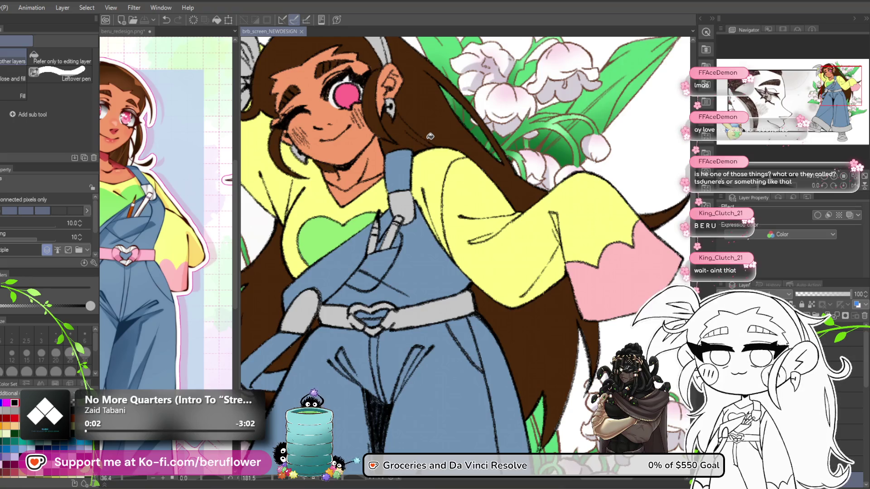
scroll(430, 136, "down", 2)
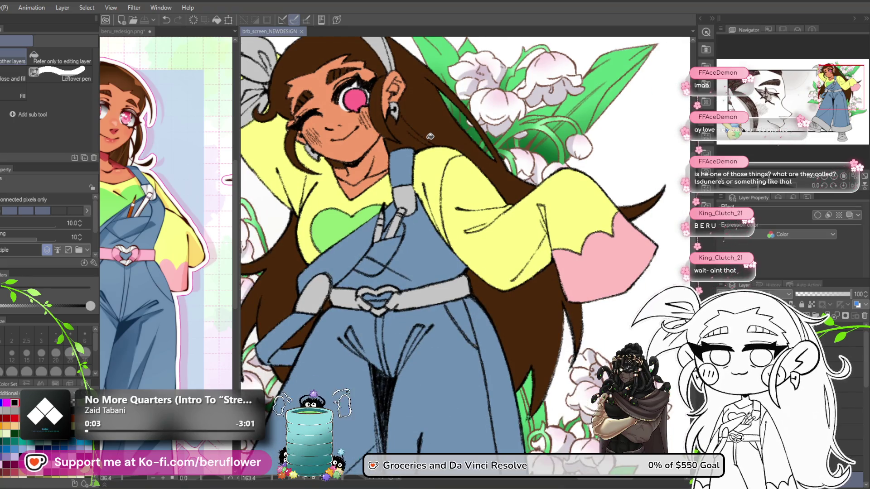
scroll(430, 135, "down", 2)
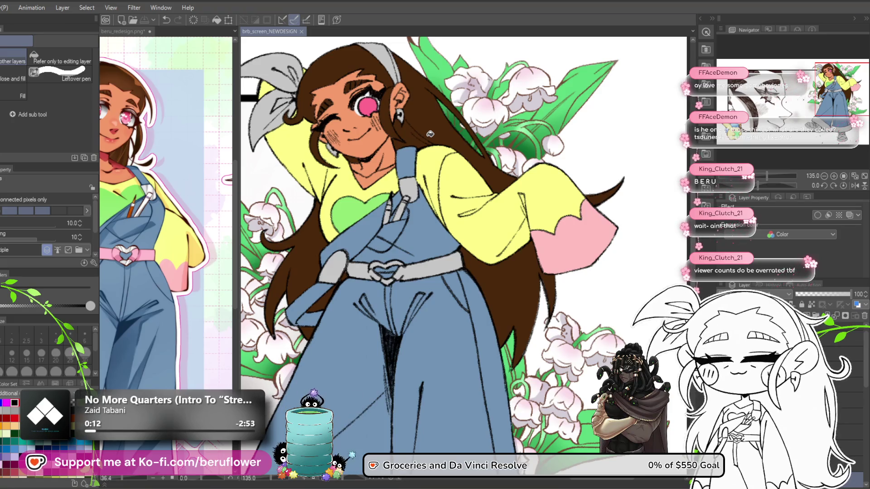
key("minus")
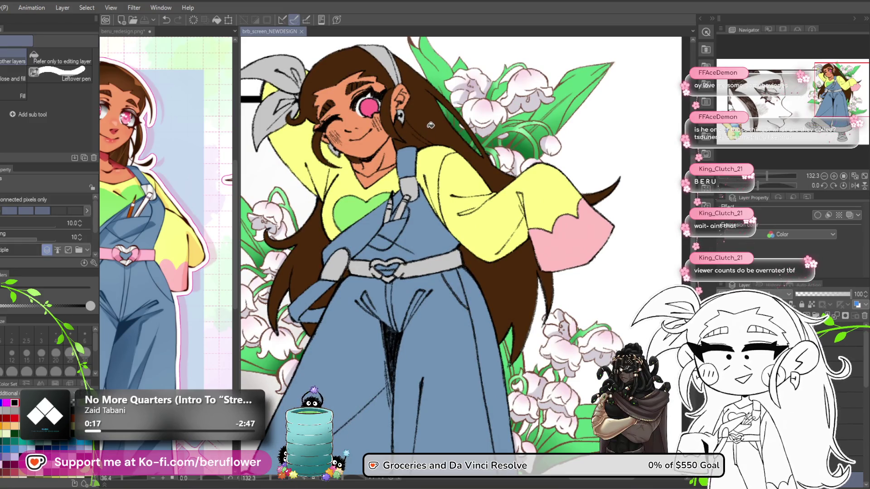
scroll(432, 118, "down", 1)
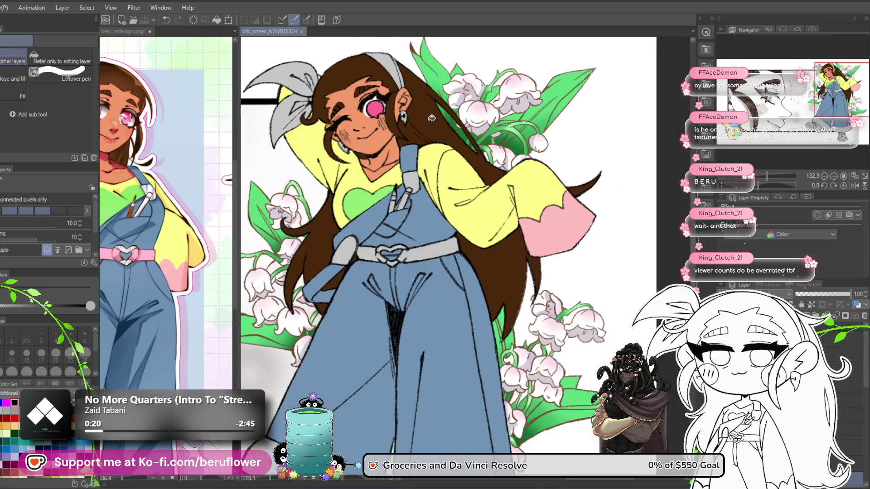
scroll(431, 120, "down", 1)
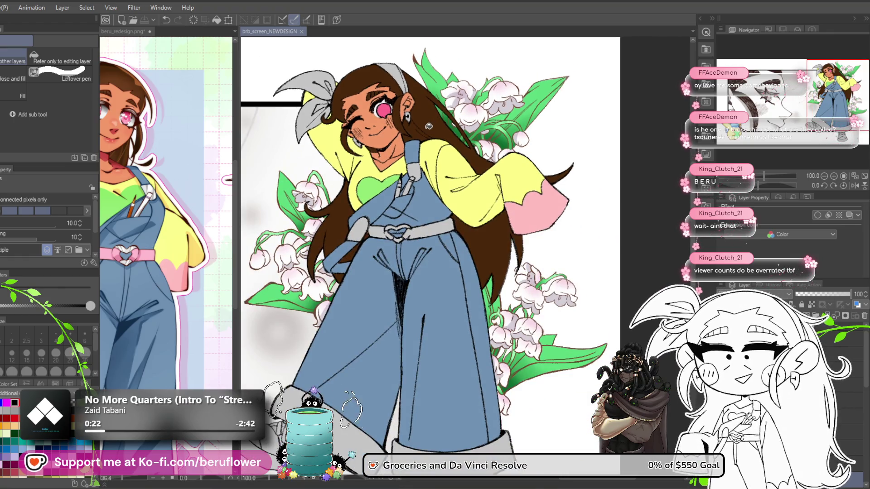
scroll(430, 174, "up", 3)
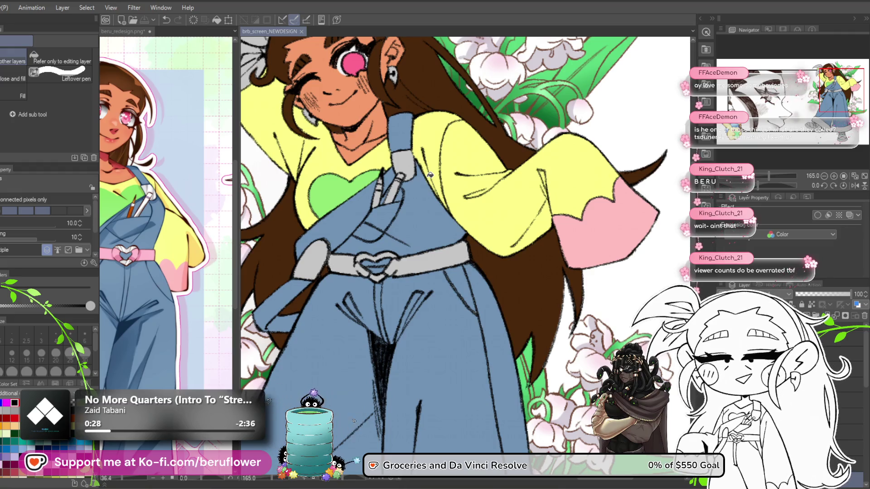
left_click(122, 31)
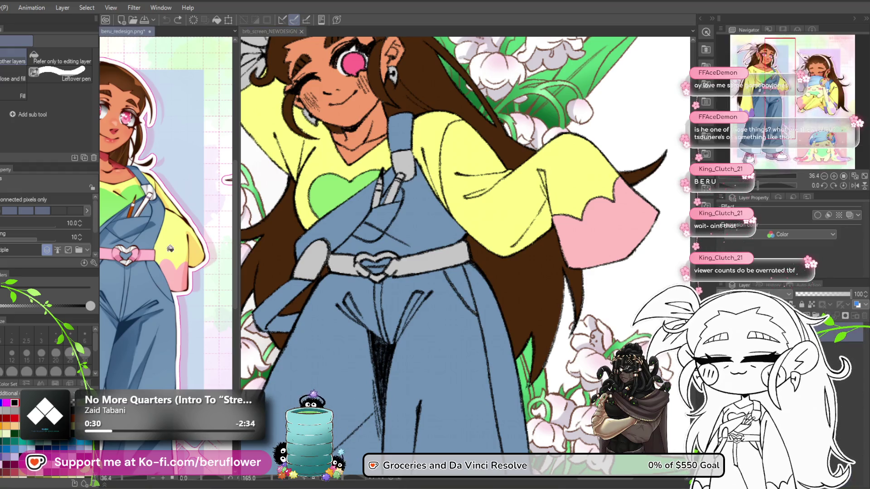
left_click(426, 265)
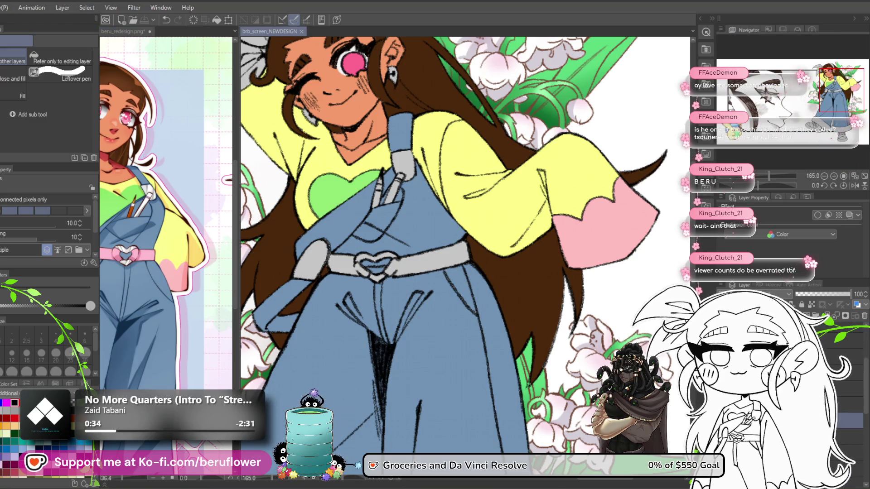
left_click(447, 261)
- Fill the belt piece left of the heart pink, undo a stray change, and reset the view
left_click(363, 268)
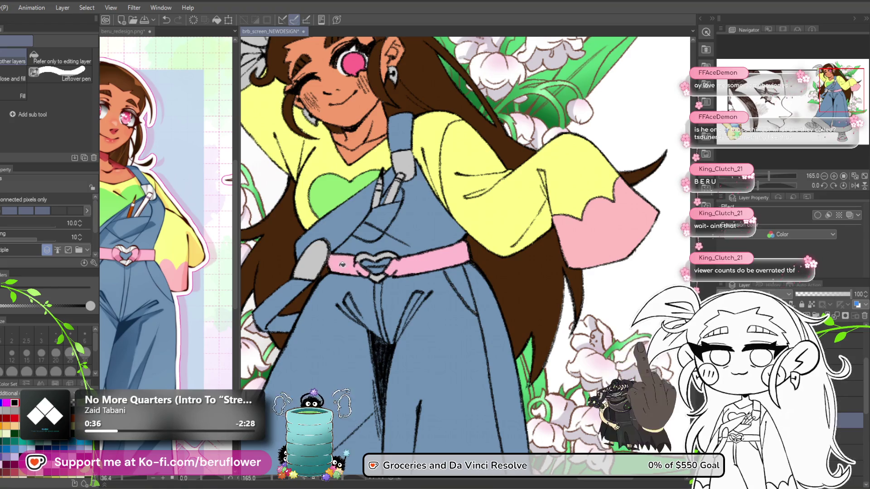
left_click_drag(224, 277, 256, 292)
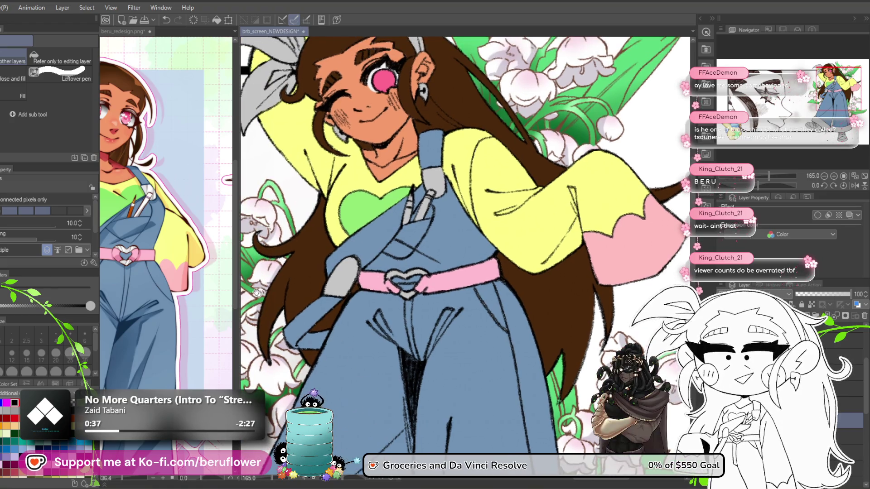
left_click(151, 194)
key("ctrl+z")
left_click(384, 281)
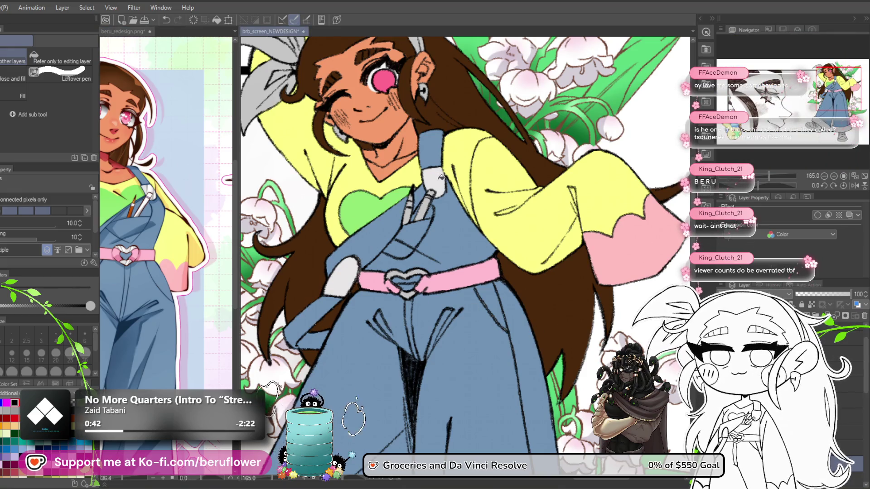
mouse_move(463, 271)
left_mouse_down()
mouse_move(448, 343)
mouse_move(431, 317)
left_mouse_up()
key("ctrl+0")
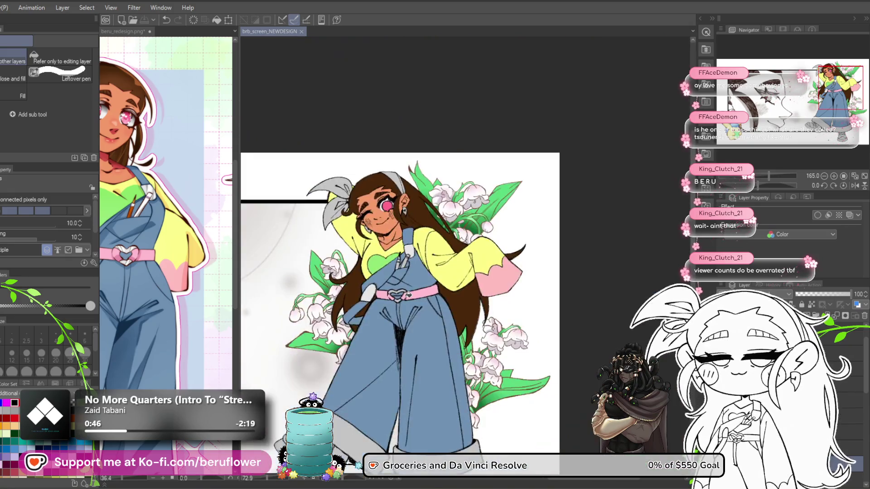
scroll(408, 295, "up", 3)
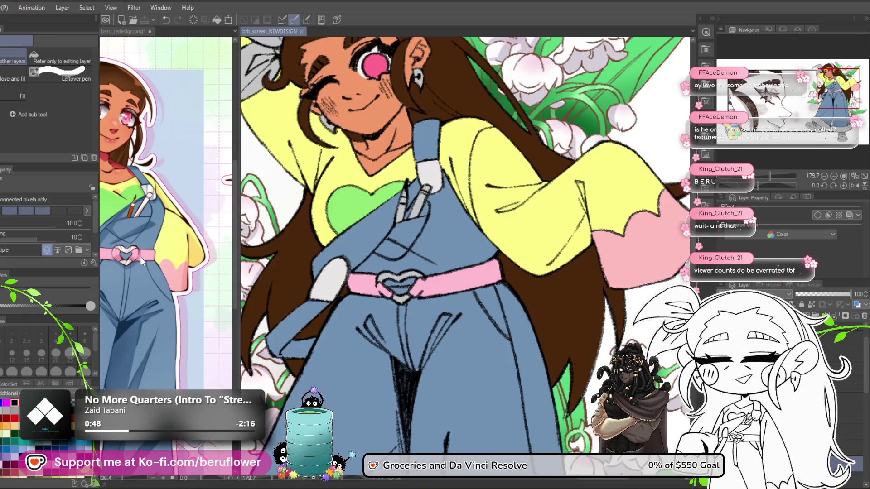
scroll(137, 254, "up", 3)
scroll(142, 271, "up", 1)
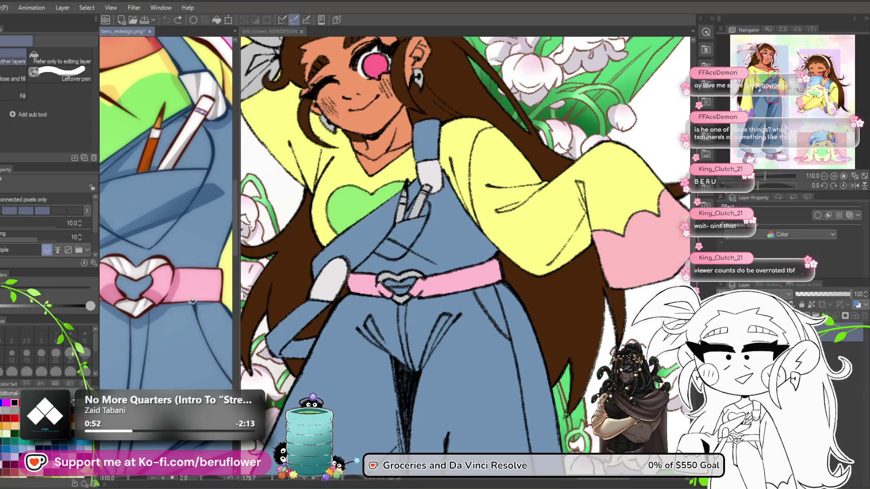
scroll(463, 313, "up", 3)
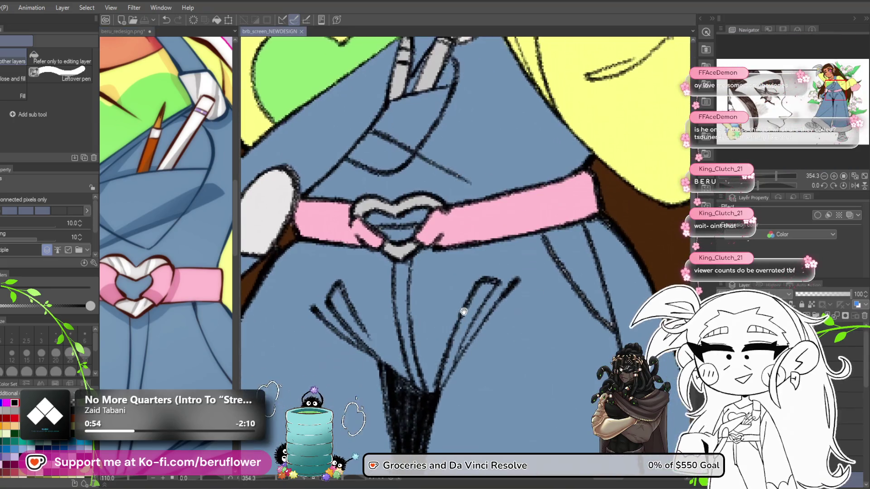
- Fill the heart buckle white and save the artwork with Ctrl+S
left_click_drag(439, 343, 433, 373)
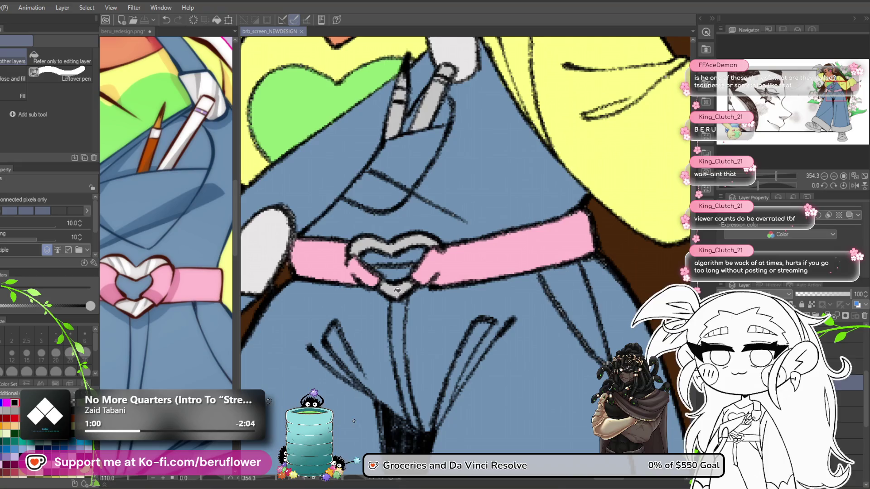
left_click(416, 244)
scroll(375, 255, "down", 6)
mouse_move(427, 308)
left_mouse_down()
mouse_move(395, 360)
mouse_move(401, 323)
left_mouse_up()
key("ctrl+s")
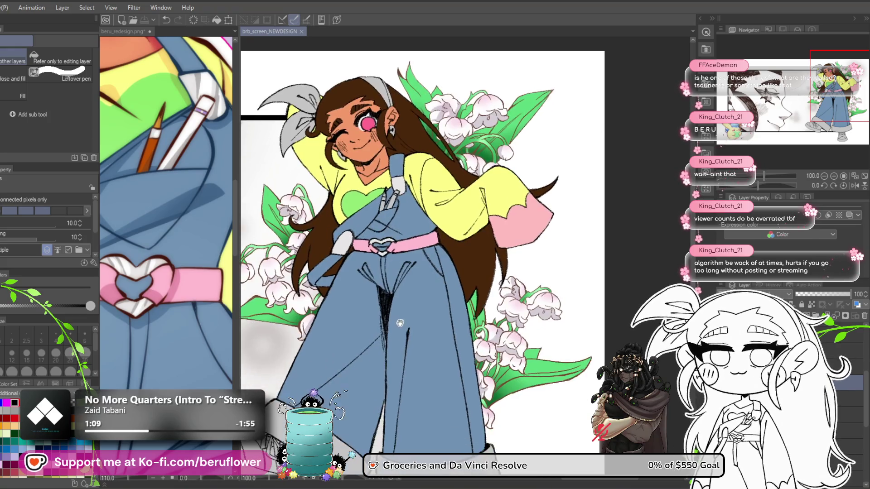
- Compare the grey trouser cuffs and shoes against the reference image
left_click_drag(407, 356, 419, 288)
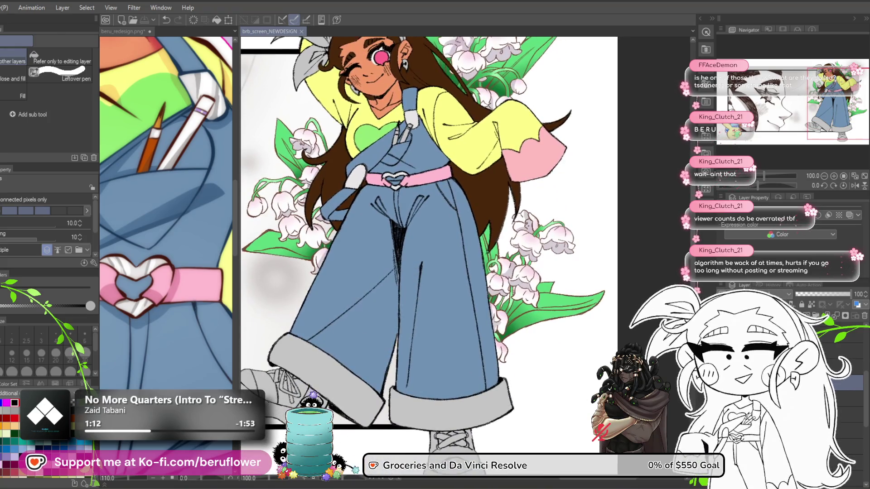
left_click(199, 368)
scroll(198, 365, "down", 5)
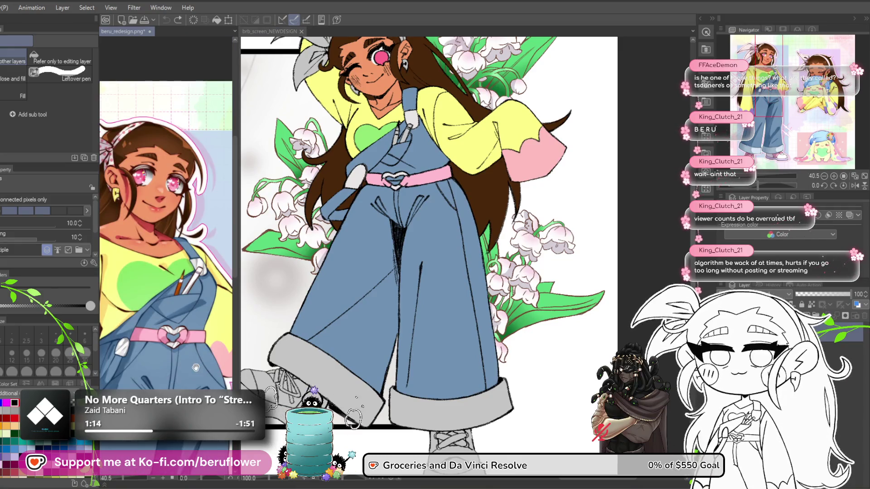
scroll(195, 367, "down", 10)
scroll(191, 446, "up", 5)
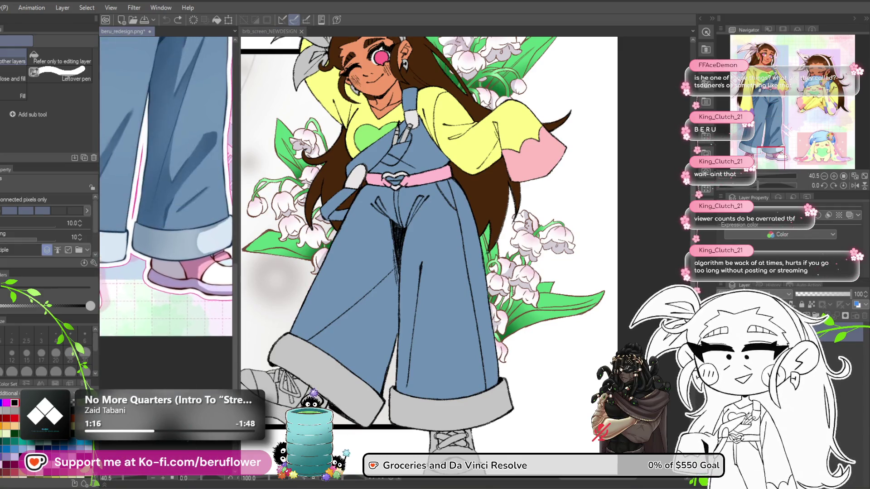
- Undo the lighter cuff fill and fill both trouser cuffs light blue
scroll(191, 446, "up", 3)
left_click(352, 390)
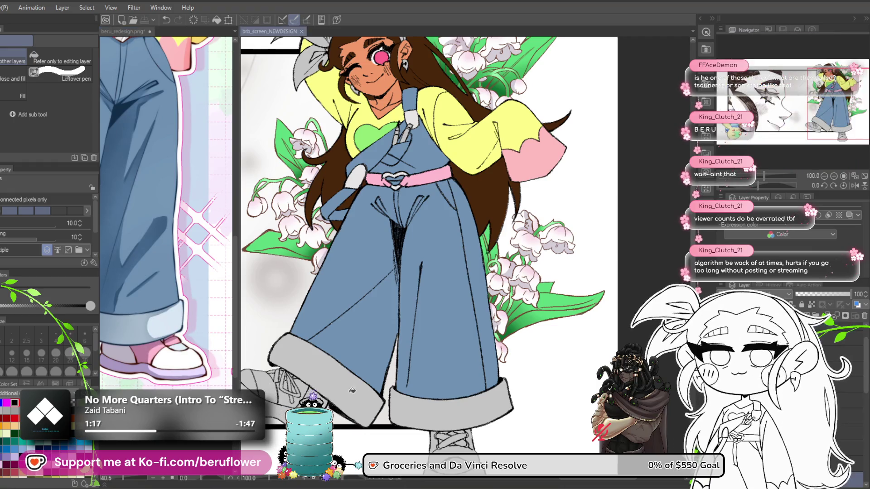
key("ctrl+z")
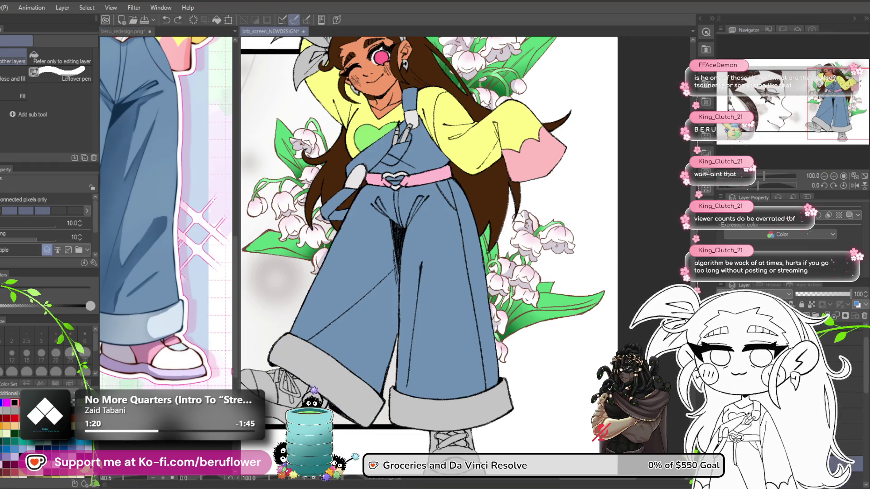
left_click(341, 399)
left_click(453, 404)
- Inspect the right cuff's lower edge up close and save the artwork
scroll(454, 305, "up", 5)
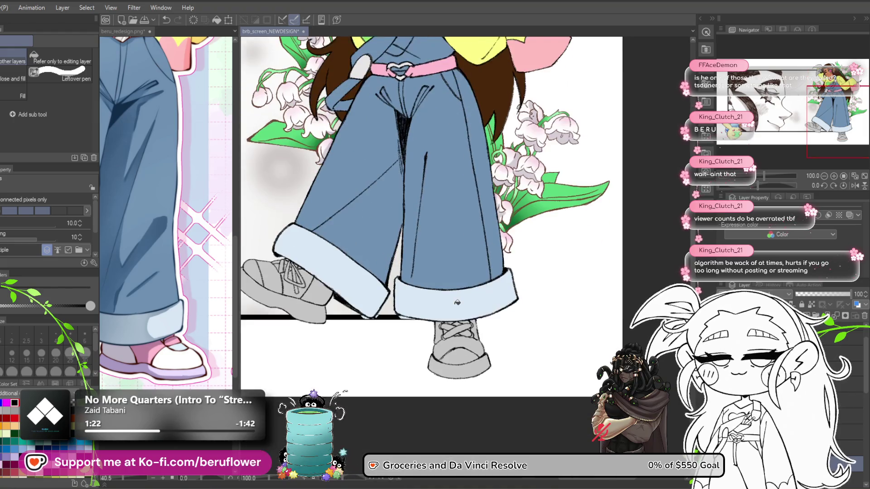
left_click_drag(454, 305, 536, 269)
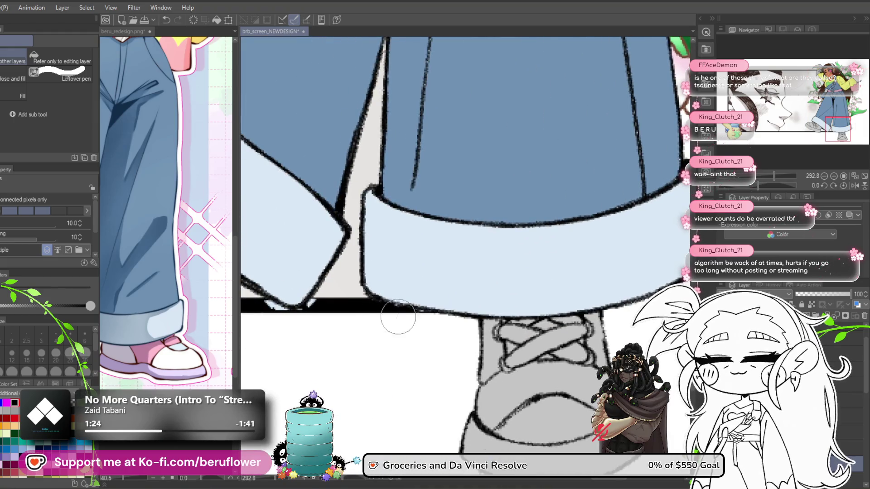
left_click_drag(414, 326, 372, 325)
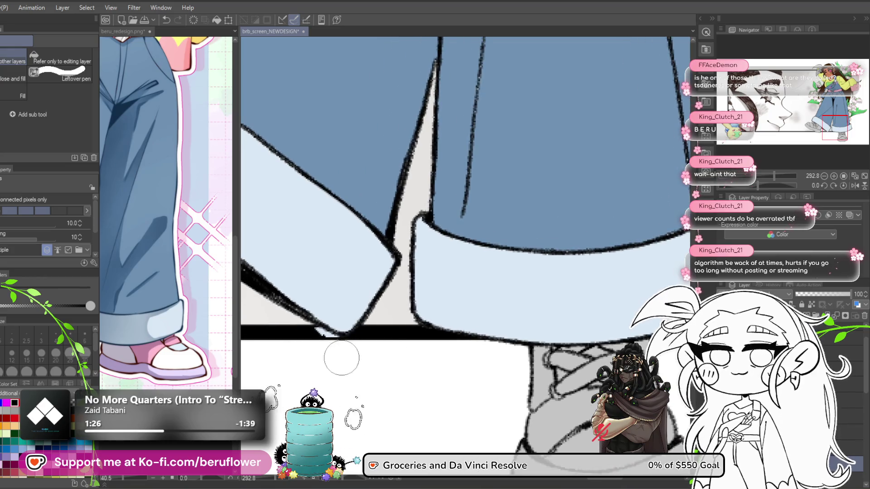
scroll(392, 331, "down", 6)
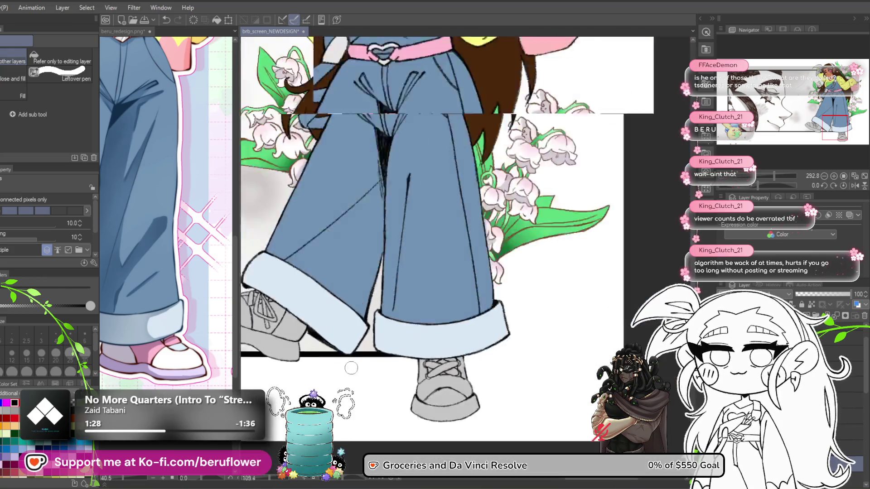
key("ctrl+s")
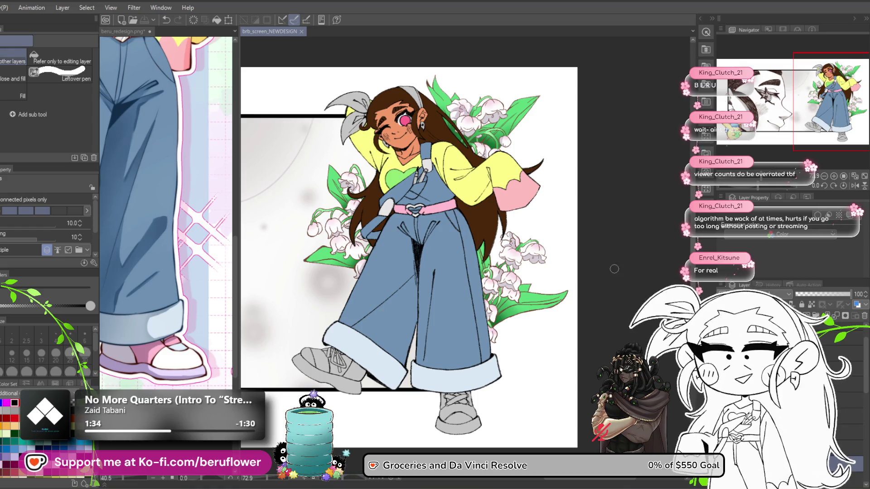
left_click_drag(554, 329, 523, 386)
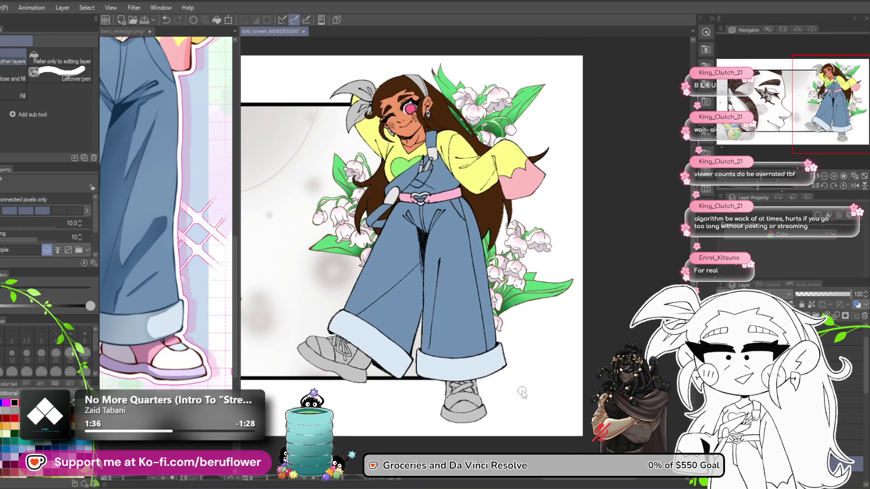
left_click_drag(625, 342, 597, 358)
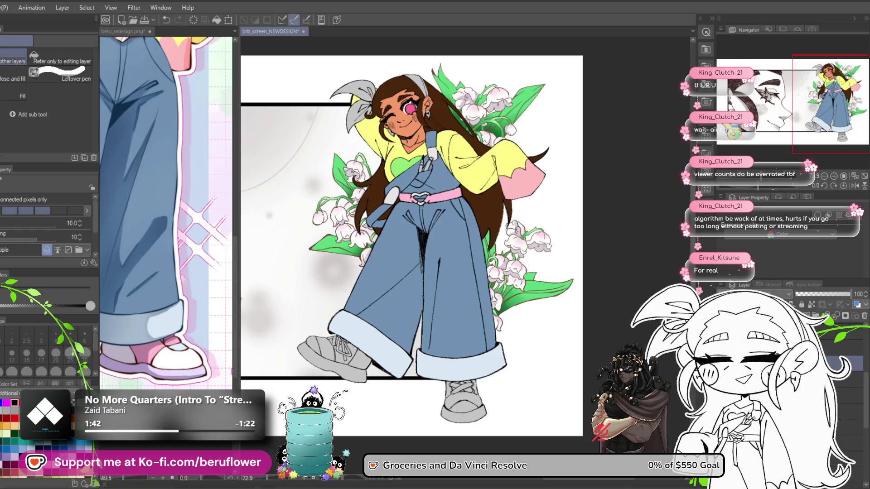
left_click(355, 421, "ctrl")
left_click(354, 421, "ctrl")
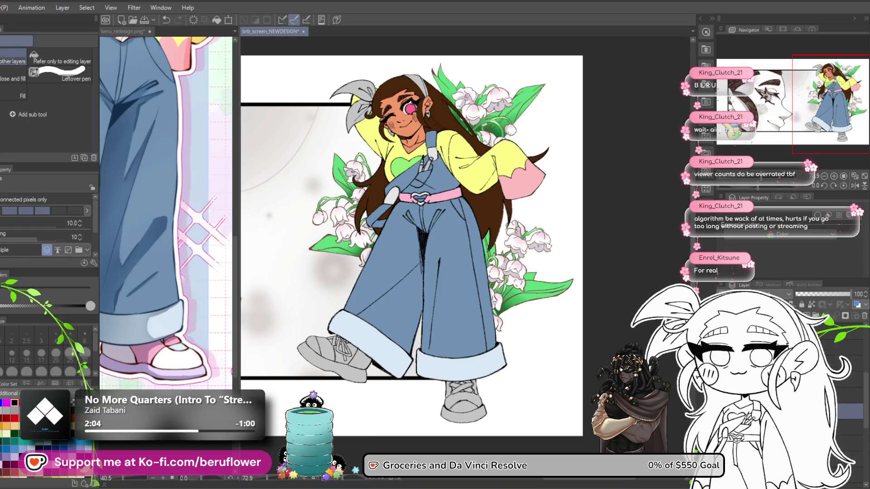
left_click(151, 449)
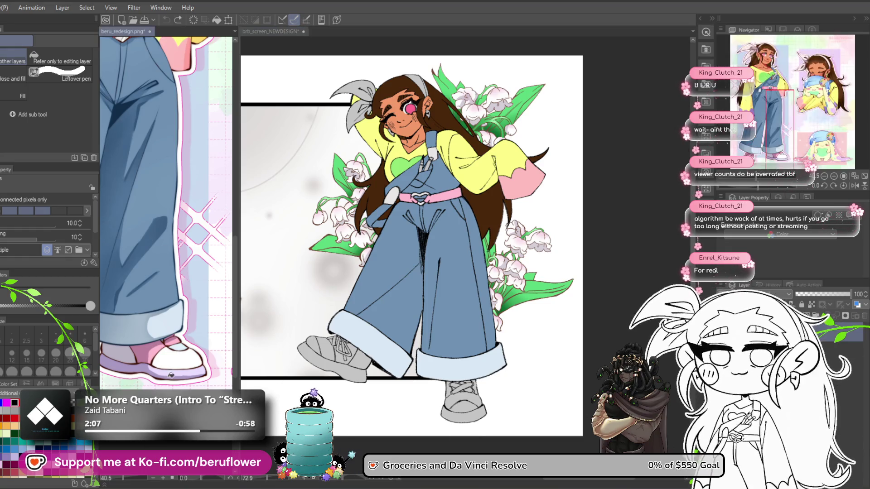
left_click(371, 374)
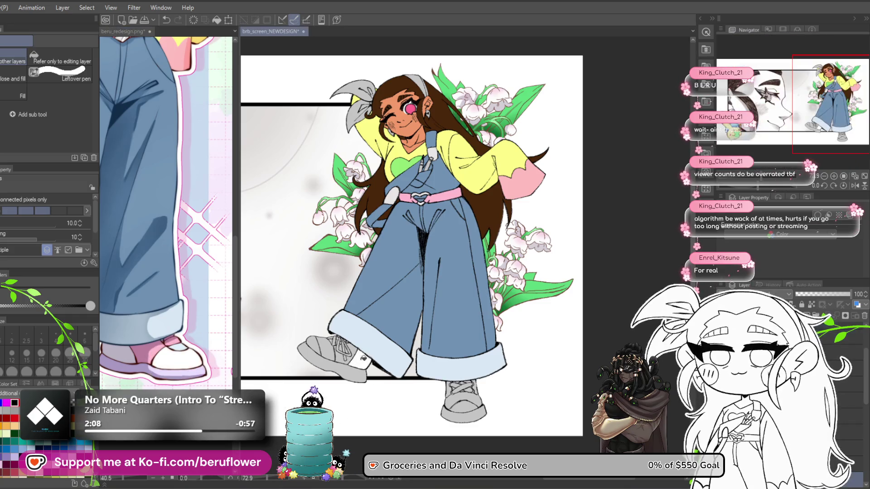
scroll(371, 374, "up", 6)
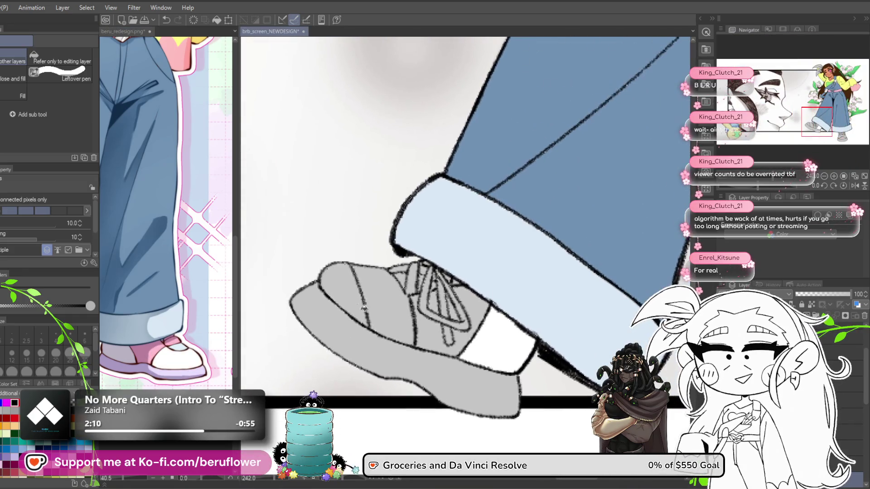
- Fill the shoe's toe white and the front shoe's sole and toe lavender
left_click_drag(520, 386, 421, 352)
mouse_move(377, 335)
left_mouse_down()
mouse_move(396, 369)
mouse_move(438, 350)
left_mouse_up()
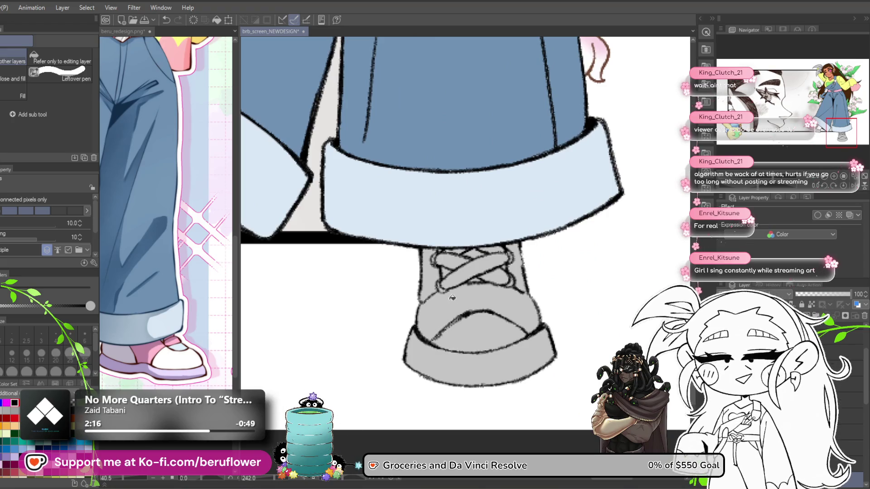
left_click(472, 317)
mouse_move(355, 379)
left_mouse_down()
mouse_move(345, 383)
mouse_move(398, 406)
left_mouse_up()
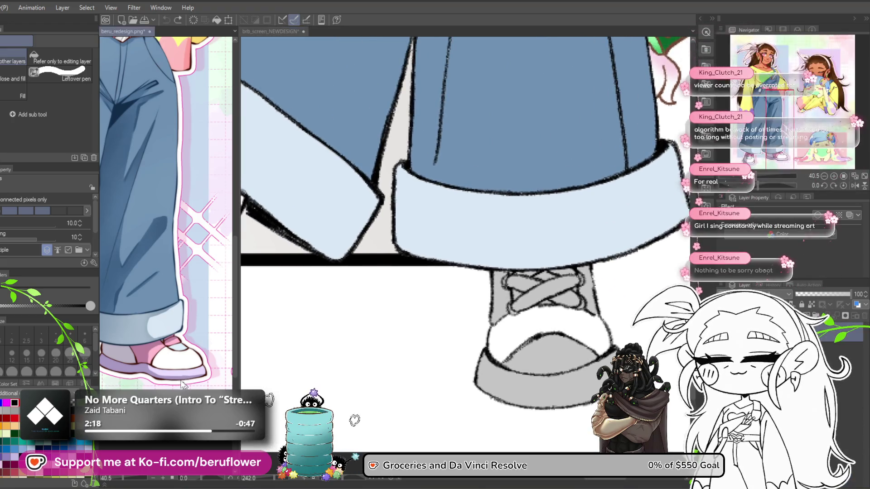
left_click(188, 381)
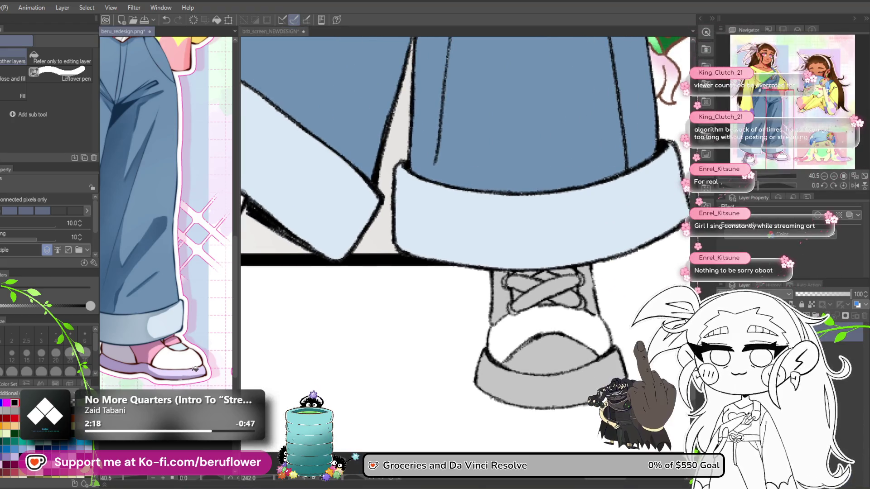
left_click(545, 396)
left_click(563, 355)
- Fill the tilted shoe's grey side panel pink
mouse_move(562, 356)
left_mouse_down()
mouse_move(504, 310)
mouse_move(479, 377)
left_mouse_up()
left_click(156, 355)
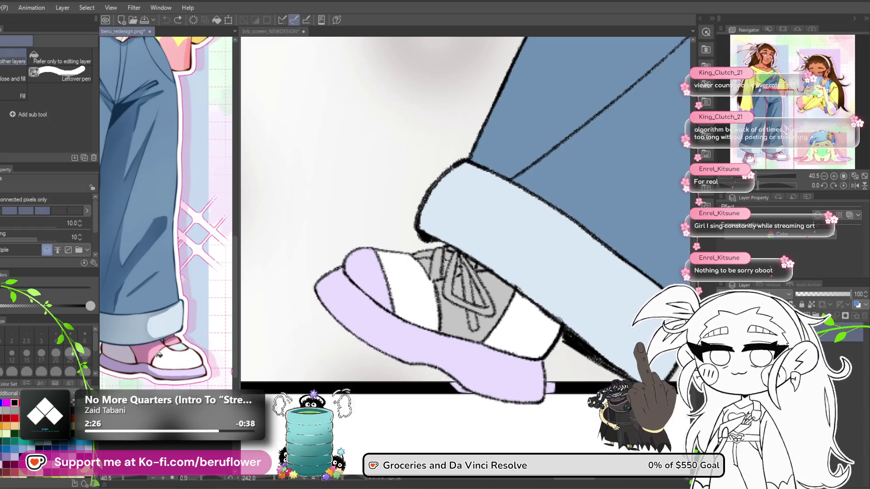
left_click(479, 336)
left_click(481, 300)
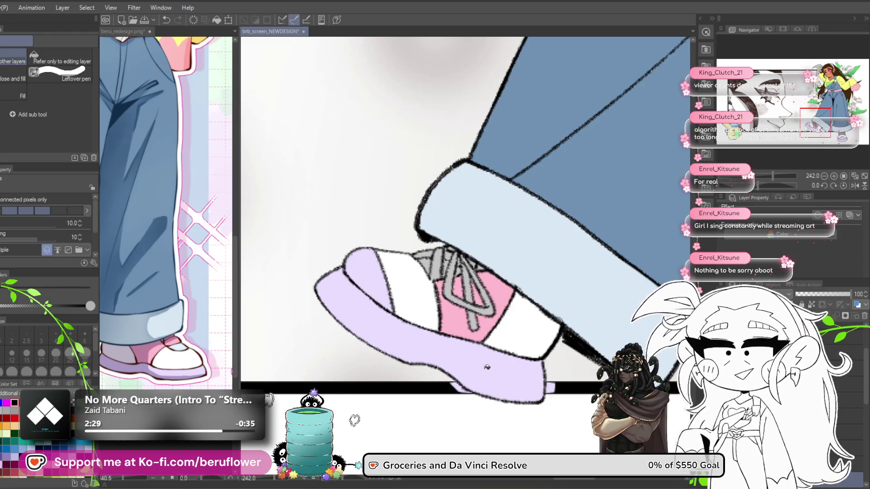
mouse_move(485, 389)
left_mouse_down()
mouse_move(433, 371)
mouse_move(406, 325)
left_mouse_up()
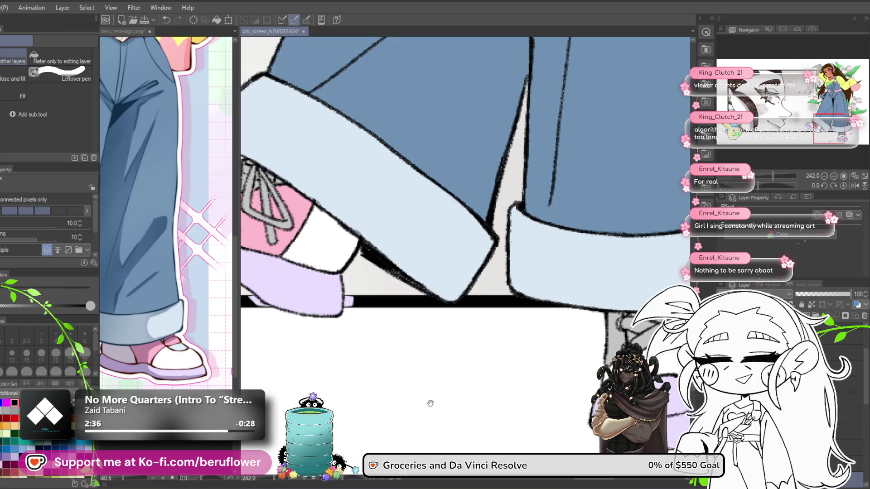
- Fill the front shoe's left side strip pink
mouse_move(396, 363)
left_mouse_down()
mouse_move(410, 355)
mouse_move(458, 447)
mouse_move(375, 350)
mouse_move(455, 306)
left_mouse_up()
left_click(455, 305)
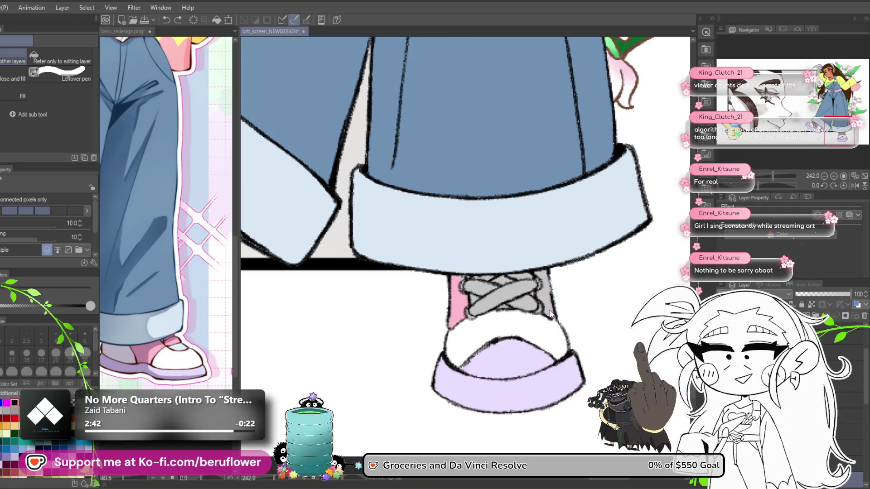
left_click_drag(543, 271, 371, 411)
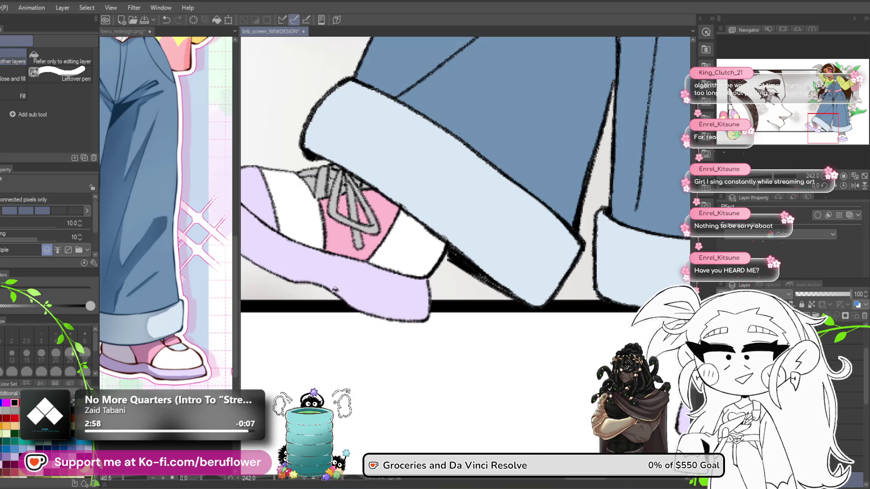
- Paint the tilted shoe's laces pink with the brush
scroll(328, 305, "down", 1)
scroll(328, 306, "up", 1)
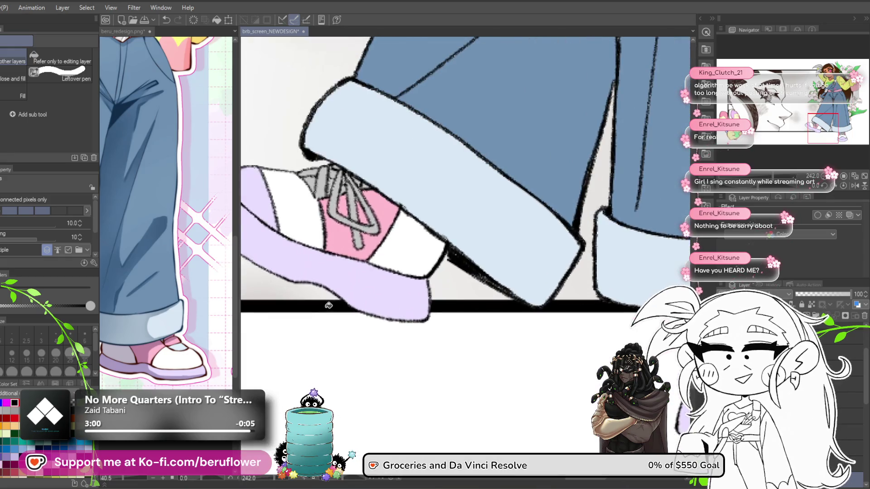
left_click_drag(347, 249, 370, 281)
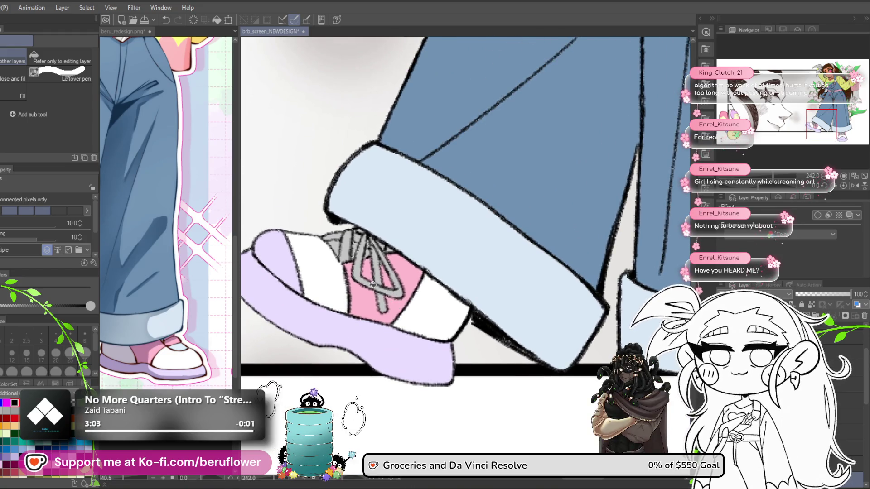
left_click_drag(399, 295, 386, 291)
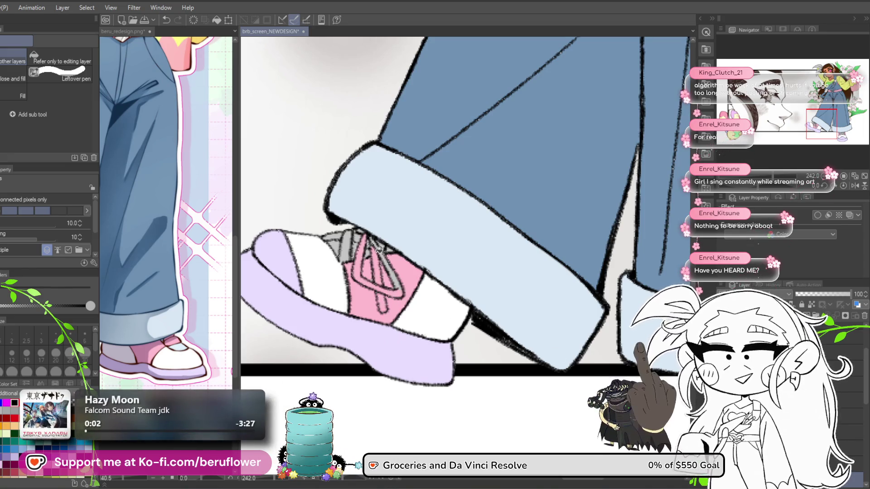
left_click_drag(386, 208, 385, 262)
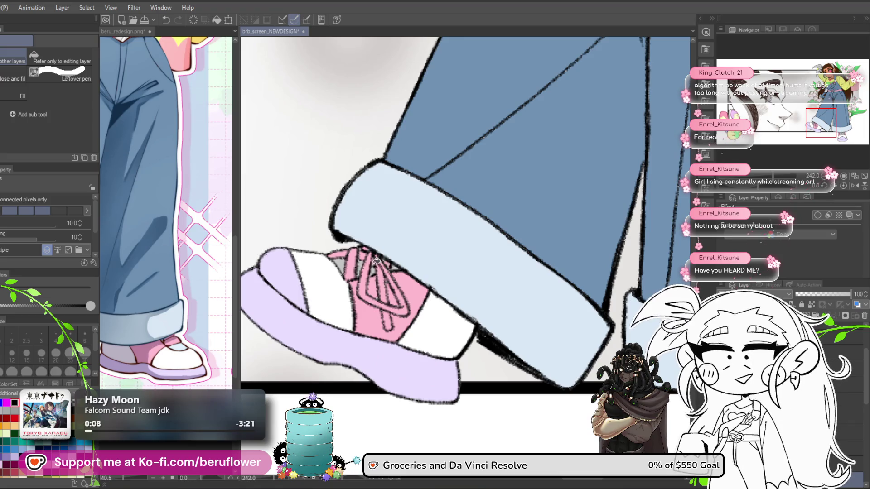
left_click_drag(376, 261, 373, 266)
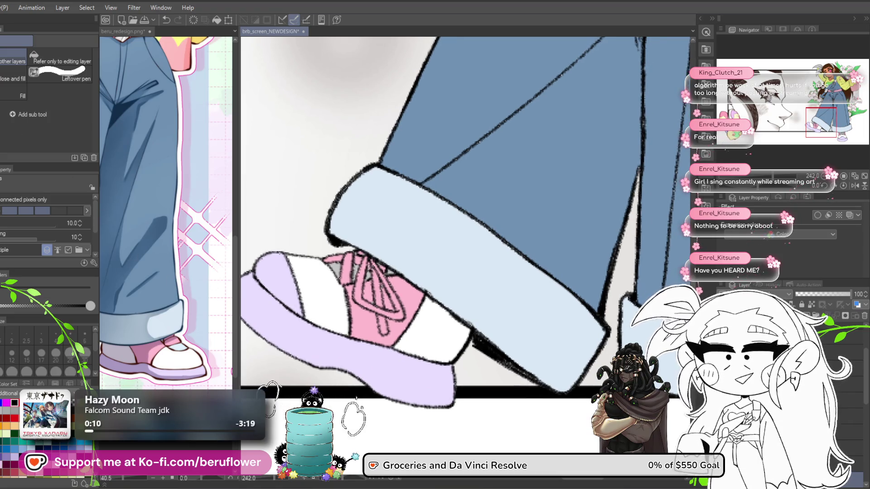
key("p")
scroll(365, 318, "up", 4)
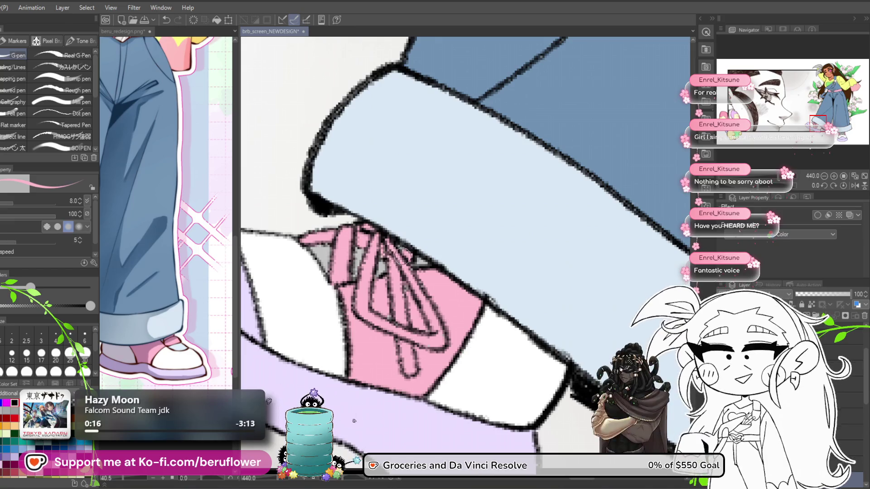
- Fill the front-facing shoe's laces pink
scroll(403, 253, "down", 3)
scroll(410, 265, "up", 5)
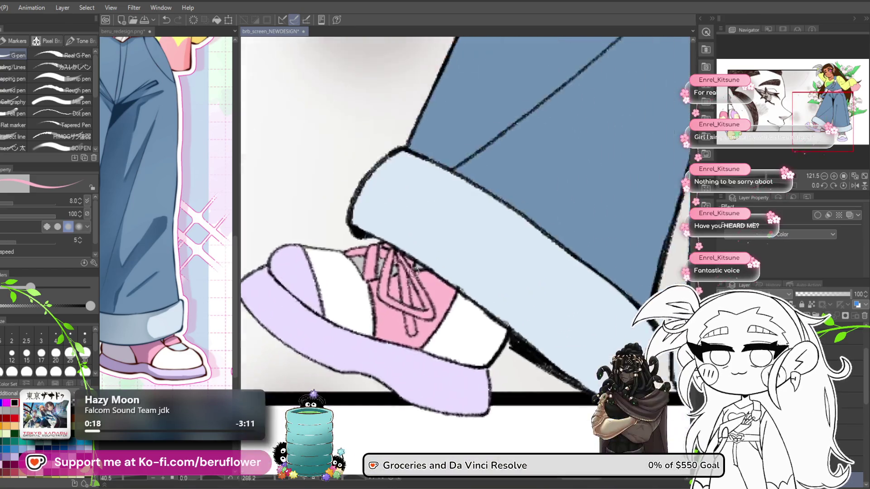
scroll(414, 272, "down", 5)
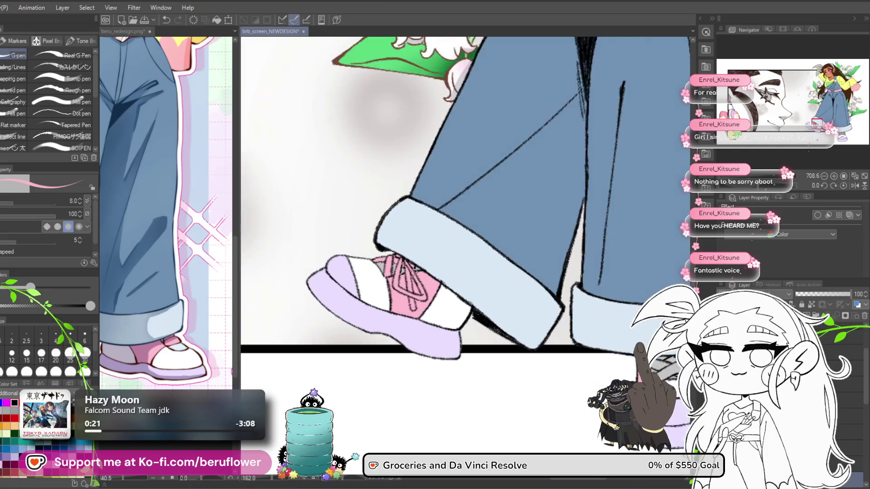
mouse_move(414, 272)
left_mouse_down()
mouse_move(272, 204)
mouse_move(222, 224)
left_mouse_up()
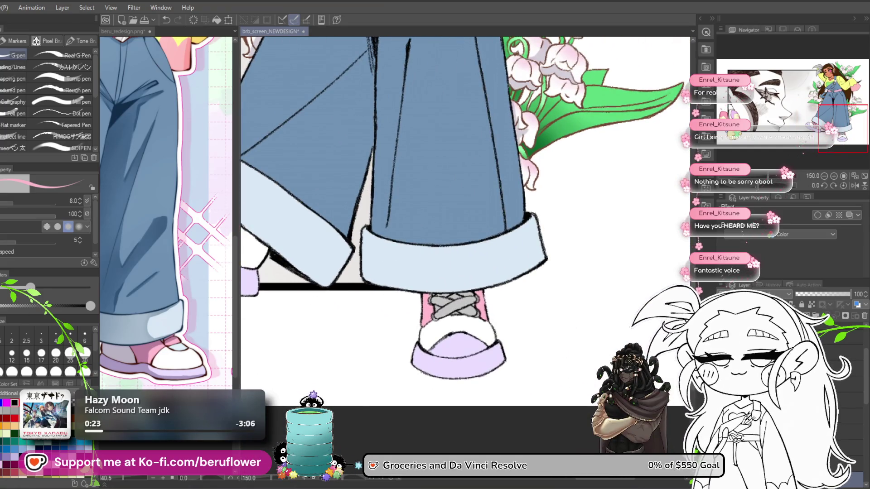
key("g")
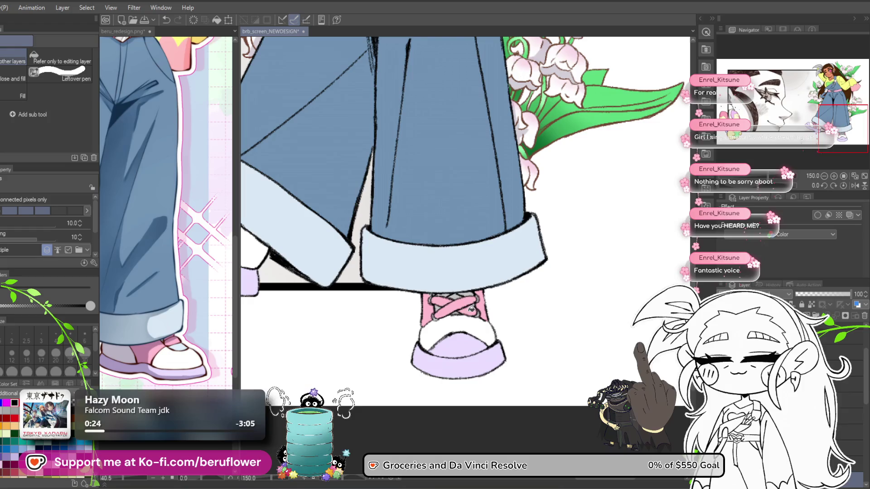
scroll(472, 308, "up", 5)
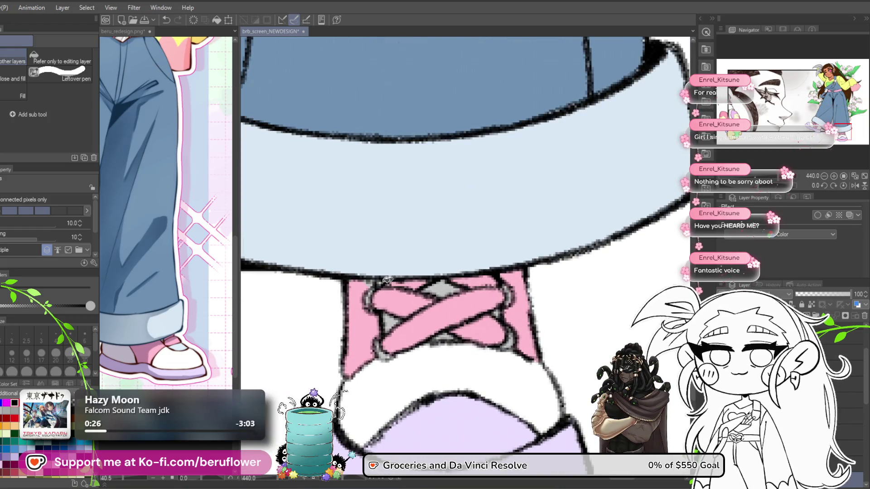
key("p")
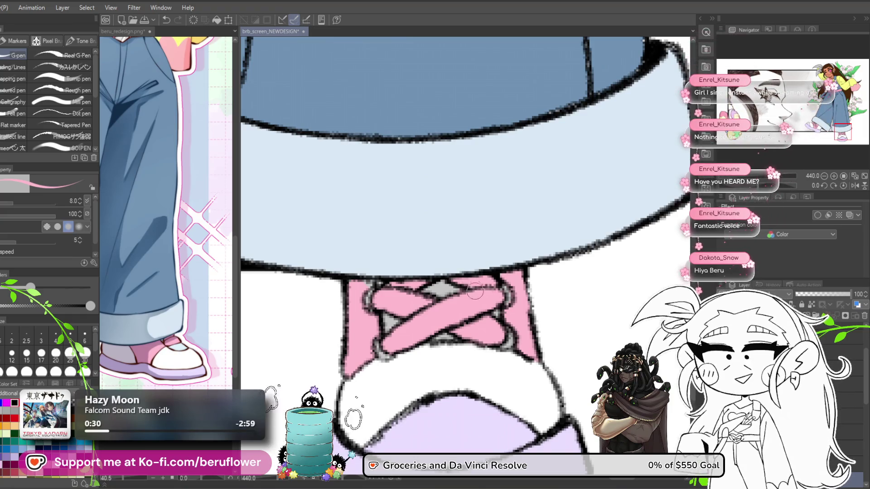
- Pick pale blue from the reference and paint the grey gaps between the laces
left_click(175, 346, "alt")
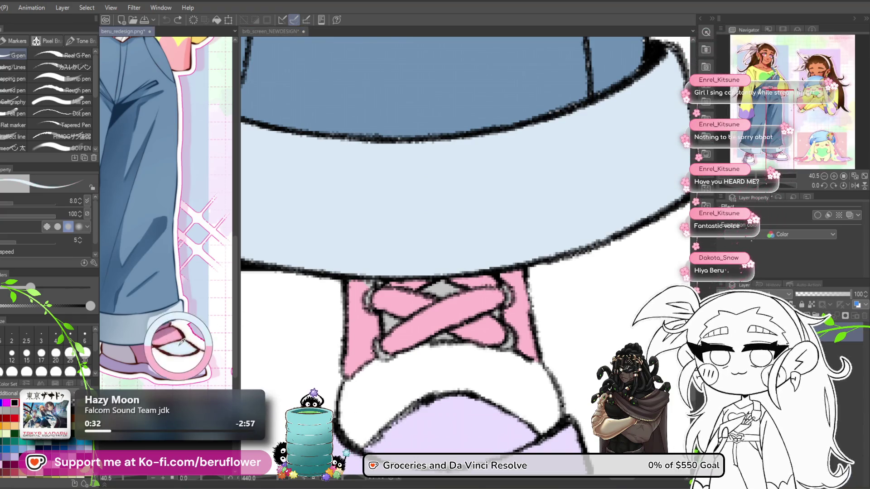
scroll(415, 298, "up", 3)
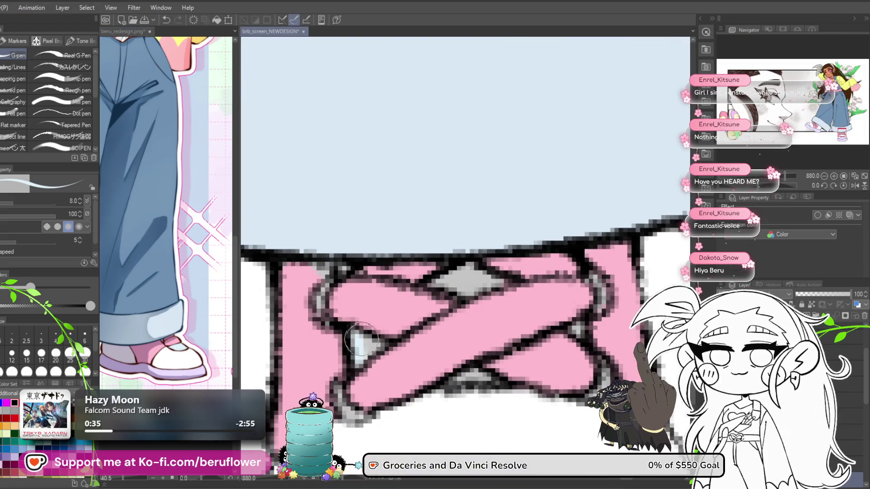
left_click_drag(394, 329, 367, 325)
mouse_move(408, 274)
left_mouse_down()
mouse_move(471, 272)
mouse_move(418, 278)
mouse_move(460, 281)
left_mouse_up()
left_click_drag(443, 343, 433, 277)
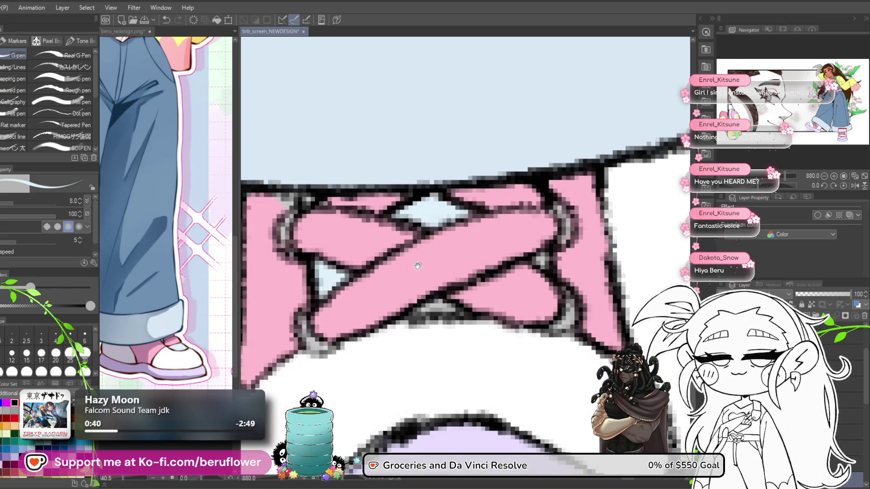
left_click_drag(447, 311, 413, 323)
left_click(518, 272)
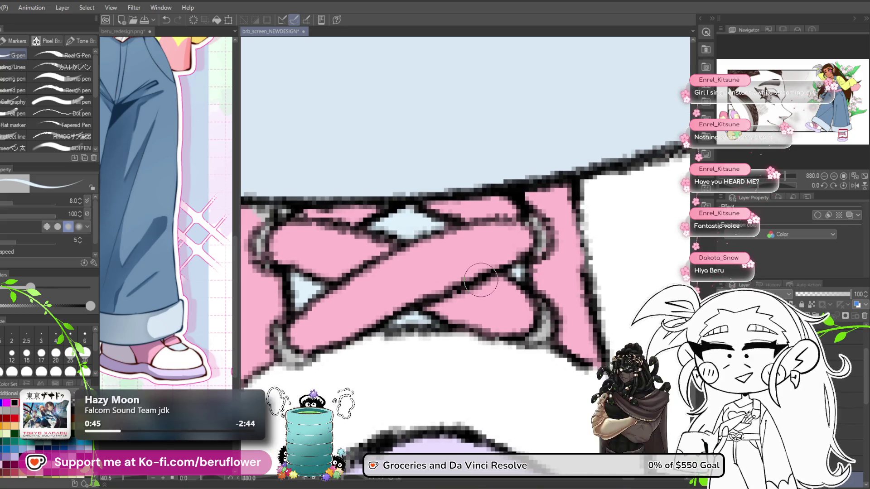
- Pan to the other angled shoe and zoom out to review both shoes' laces
scroll(450, 290, "down", 6)
scroll(456, 302, "up", 2)
mouse_move(457, 303)
left_mouse_down()
mouse_move(555, 295)
mouse_move(407, 339)
mouse_move(312, 255)
mouse_move(375, 305)
mouse_move(369, 279)
mouse_move(403, 278)
left_mouse_up()
scroll(312, 255, "up", 5)
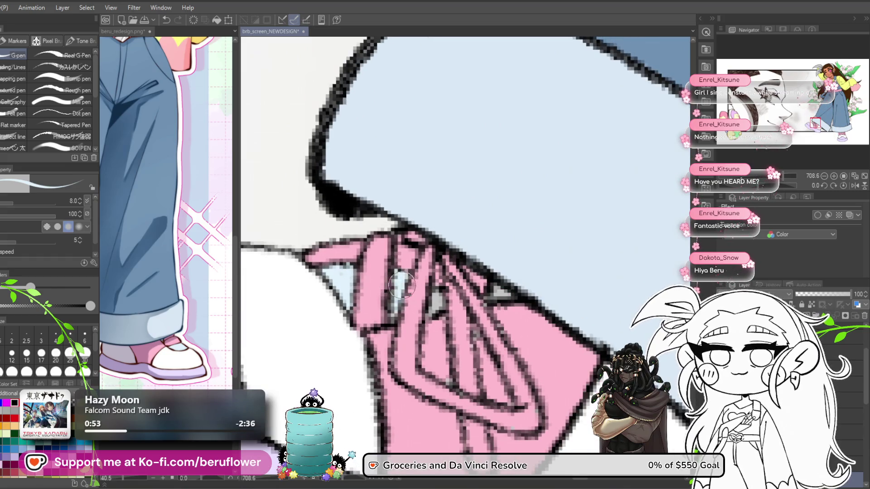
scroll(460, 285, "down", 5)
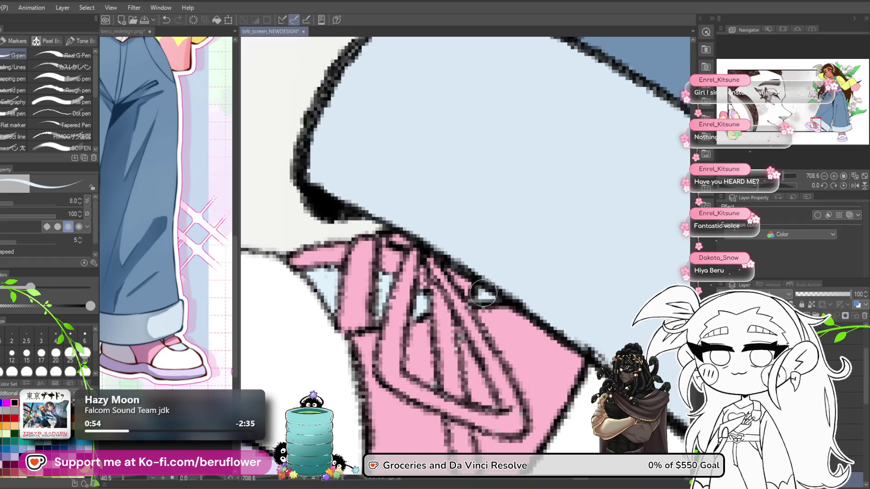
scroll(496, 280, "up", 5)
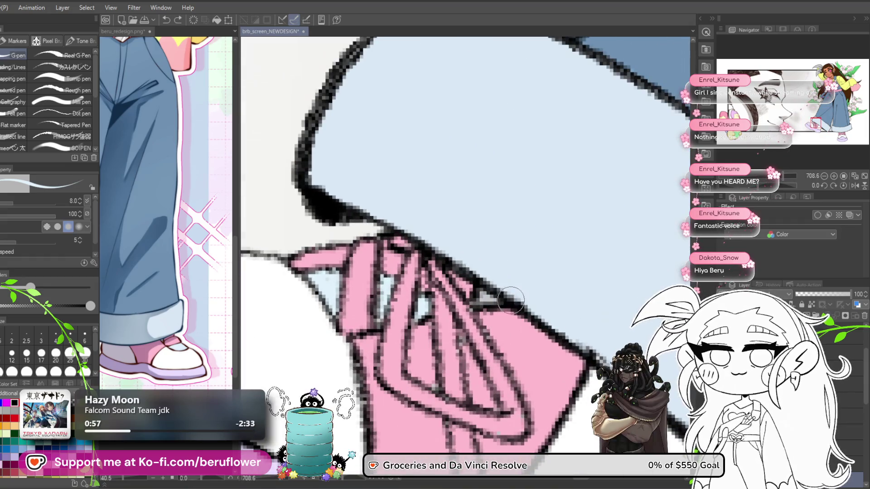
scroll(492, 292, "down", 5)
scroll(494, 294, "up", 6)
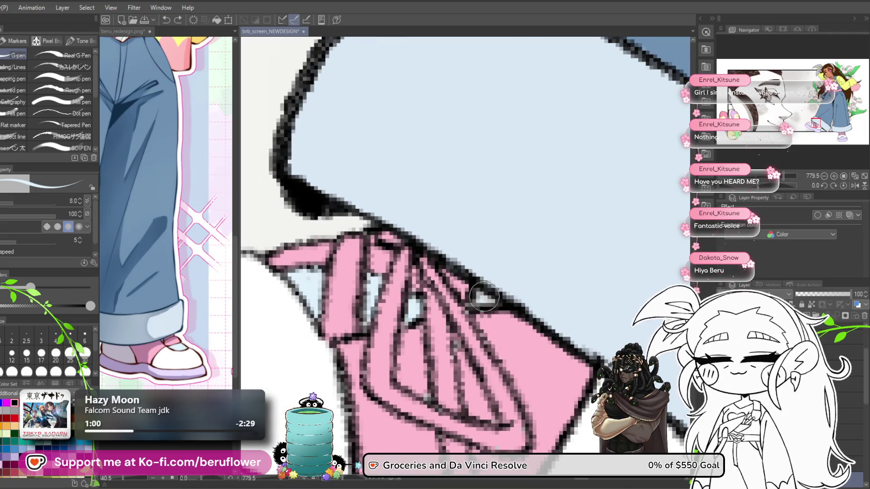
scroll(484, 301, "down", 9)
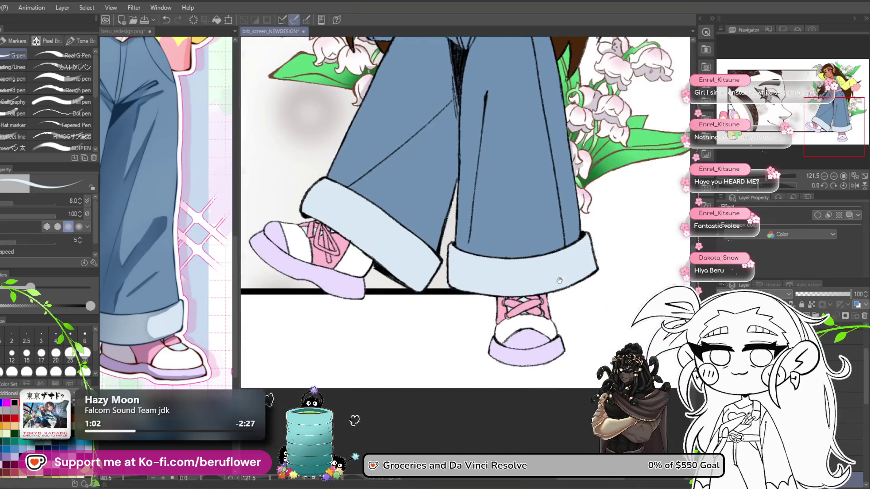
scroll(516, 289, "down", 5)
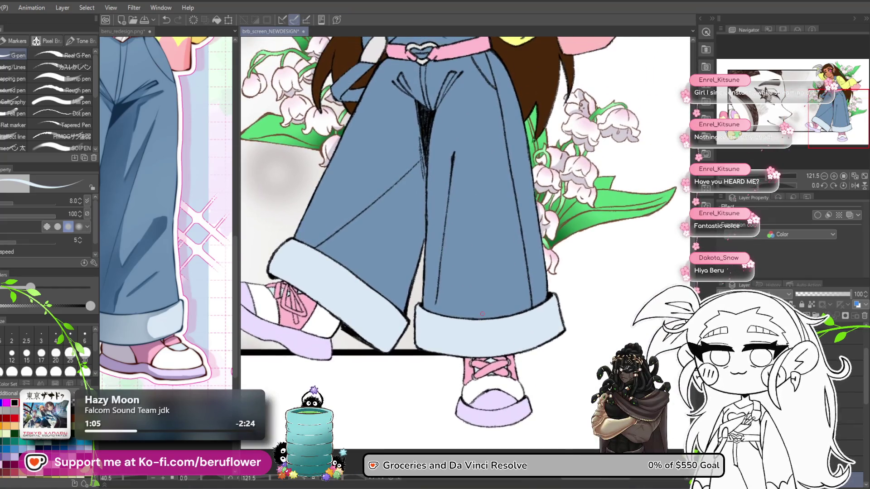
scroll(481, 313, "up", 2)
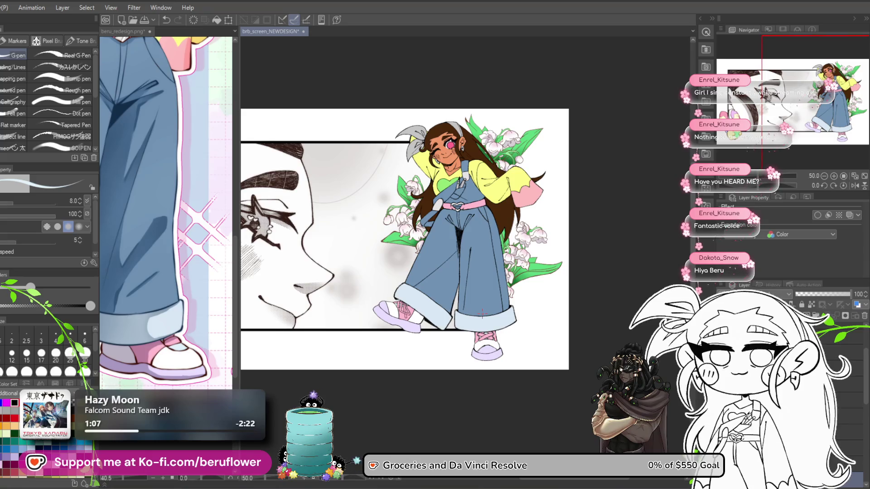
mouse_move(481, 314)
left_mouse_down()
mouse_move(529, 352)
mouse_move(541, 374)
left_mouse_up()
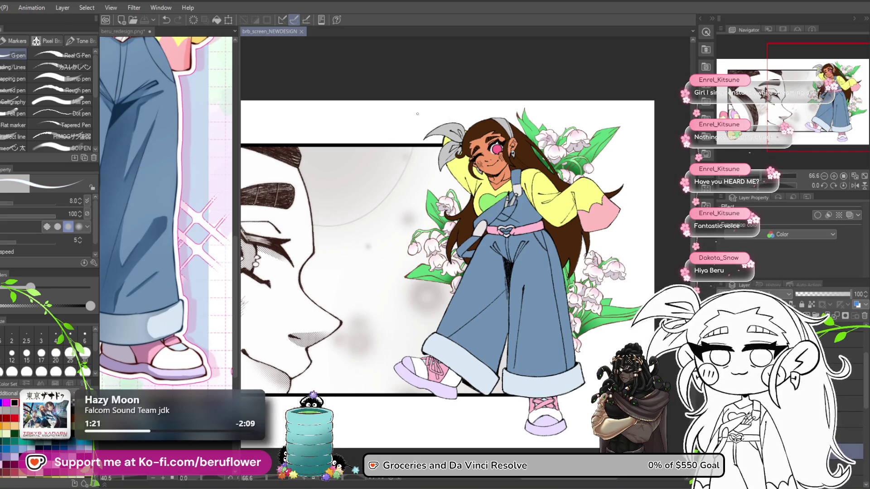
- Fill the grey ribbon pieces and headband of the girl's bow white
left_click_drag(464, 163, 425, 170)
scroll(462, 134, "up", 6)
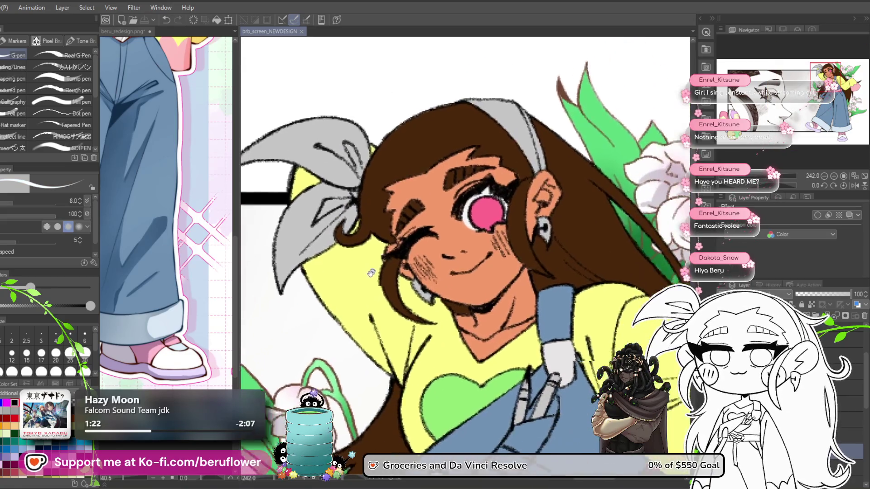
mouse_move(298, 249)
left_mouse_down()
mouse_move(331, 226)
mouse_move(344, 231)
left_mouse_up()
key("g")
left_click(313, 136)
left_click(360, 150)
left_click(317, 226)
left_click(337, 213)
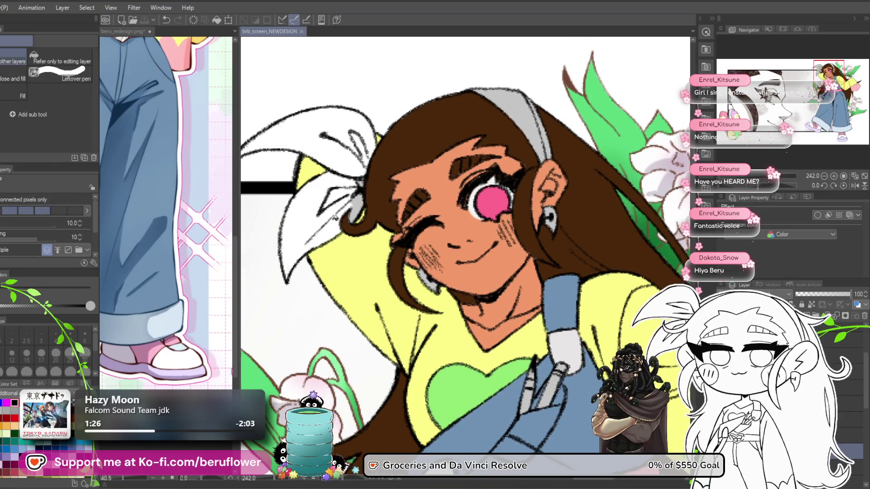
left_click(357, 209)
left_click(362, 182)
left_click(511, 120)
left_click(511, 116)
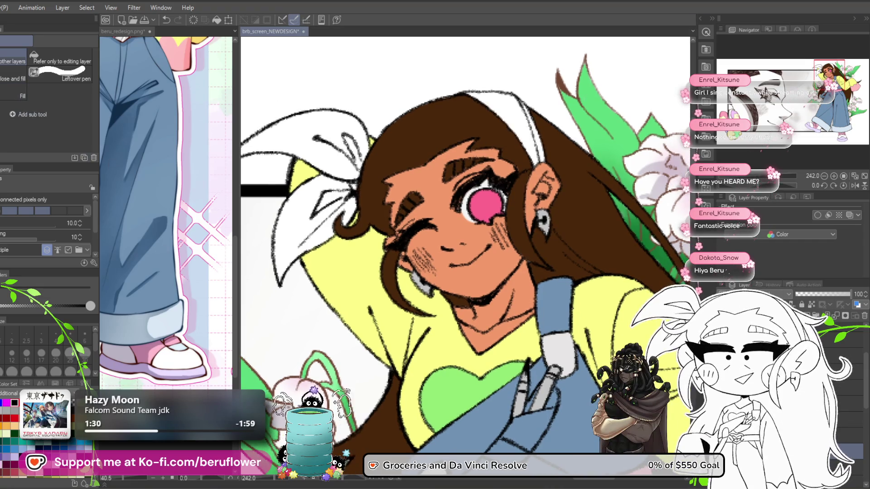
- With the G-pen selected, inspect the white bow against the brown hair, then save the file
key("p")
scroll(381, 181, "up", 3)
scroll(381, 181, "up", 2)
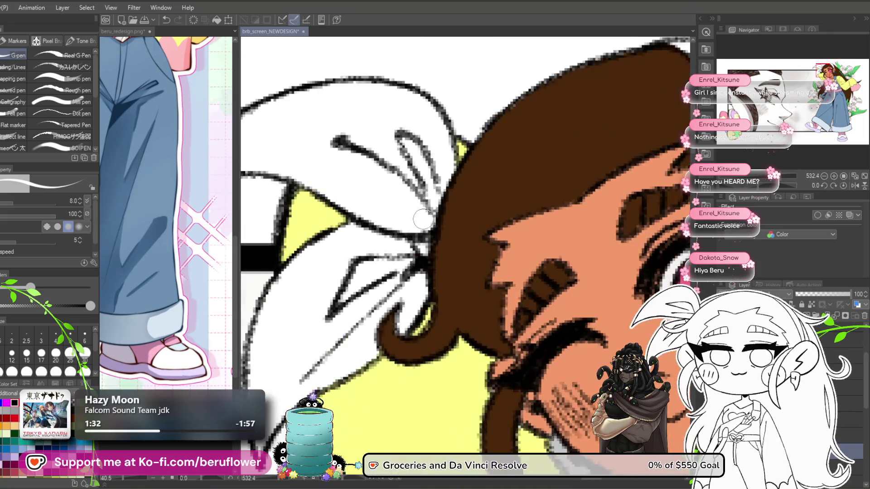
mouse_move(394, 287)
left_mouse_down()
mouse_move(413, 214)
mouse_move(450, 174)
left_mouse_up()
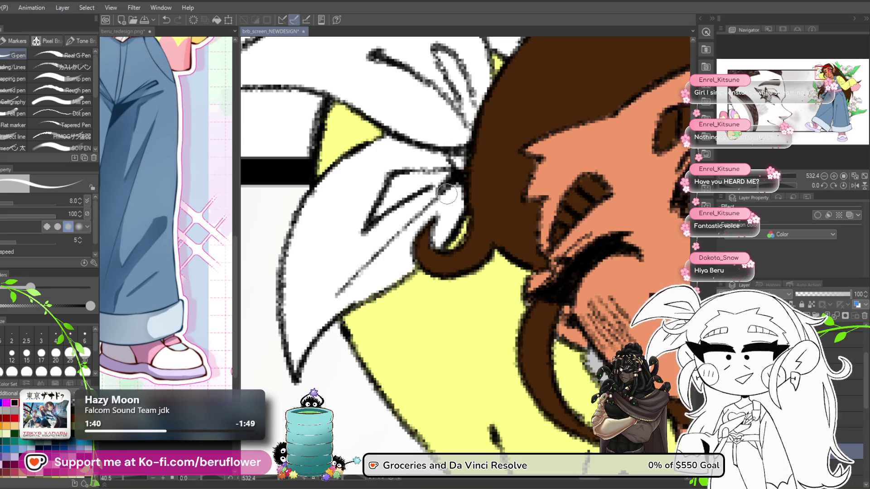
left_click_drag(416, 204, 415, 158)
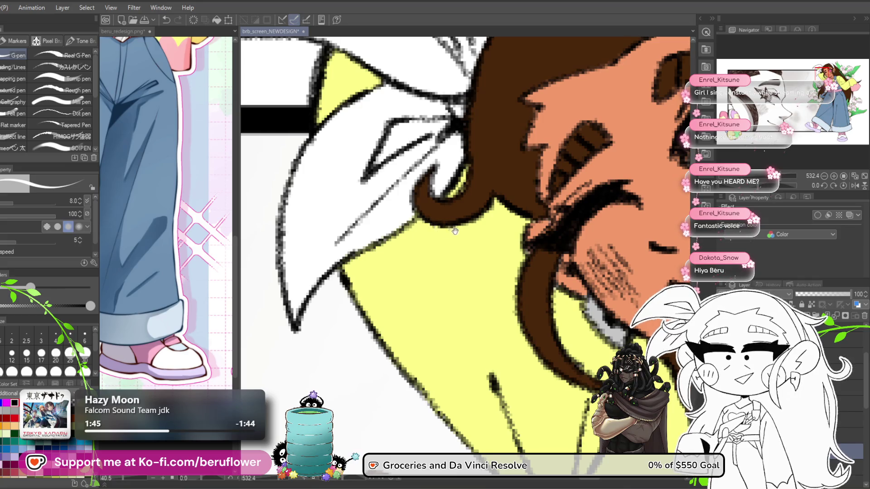
scroll(453, 230, "down", 3)
scroll(413, 310, "up", 4)
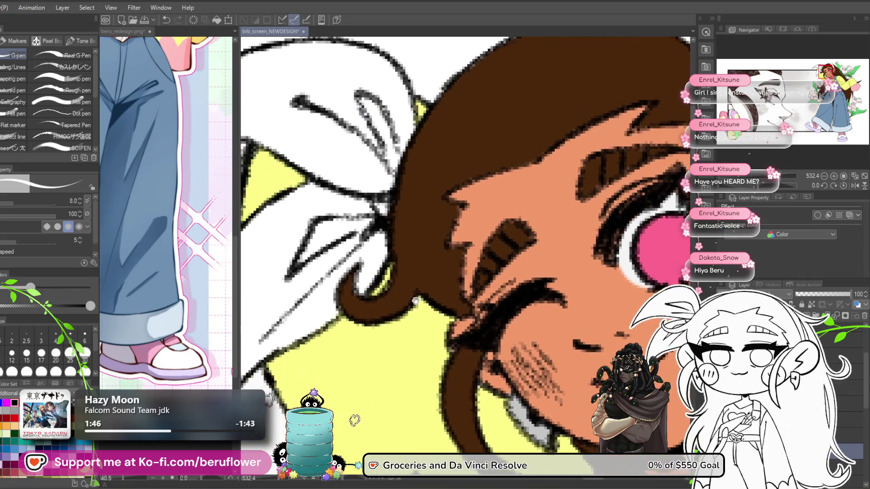
left_click_drag(413, 311, 447, 316)
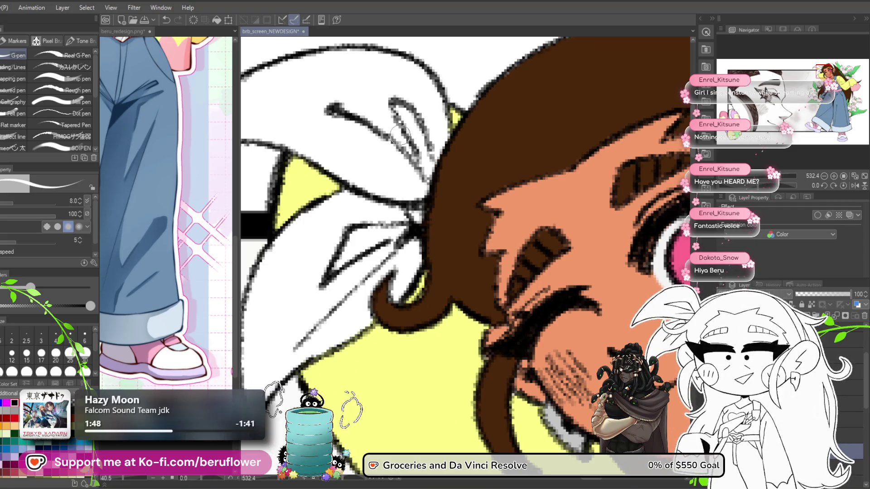
mouse_move(402, 181)
left_mouse_down()
mouse_move(447, 178)
mouse_move(418, 184)
left_mouse_up()
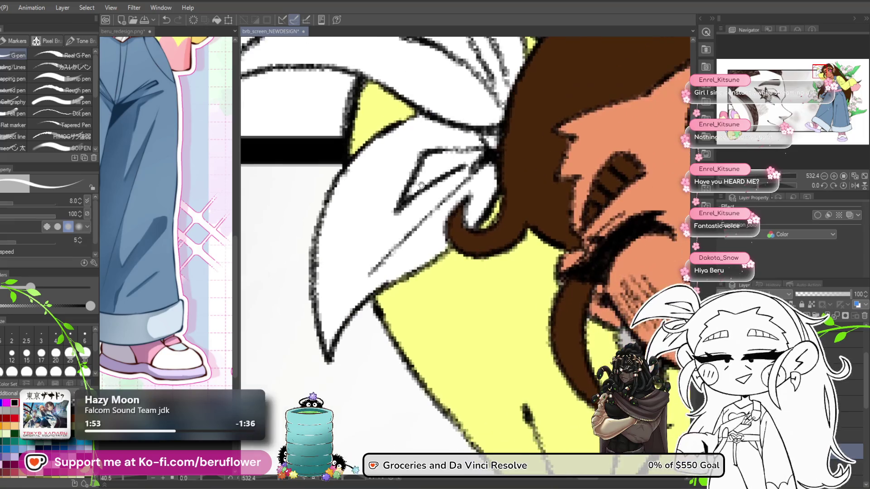
mouse_move(460, 155)
left_mouse_down()
mouse_move(398, 211)
mouse_move(423, 193)
mouse_move(417, 176)
mouse_move(405, 212)
left_mouse_up()
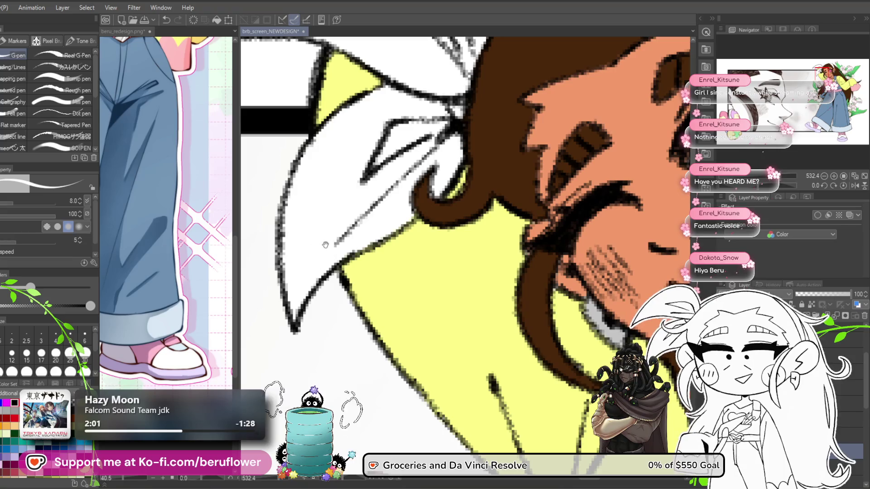
scroll(398, 178, "up", 2)
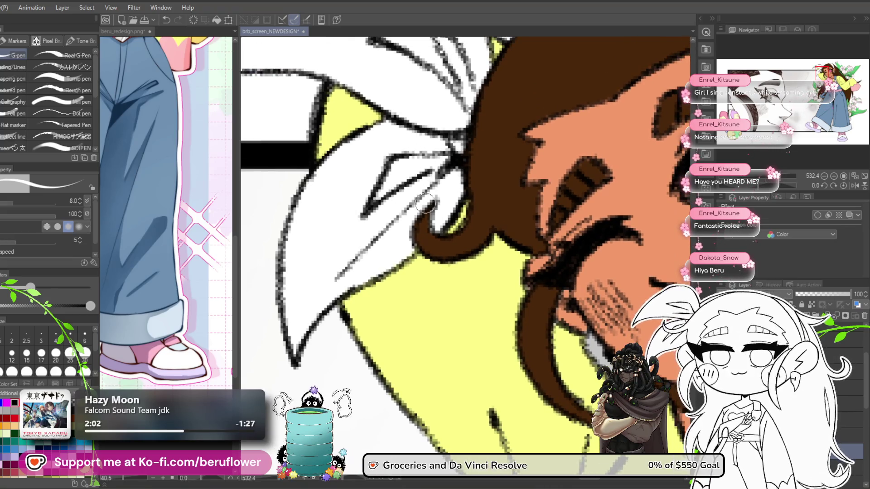
scroll(408, 227, "up", 1)
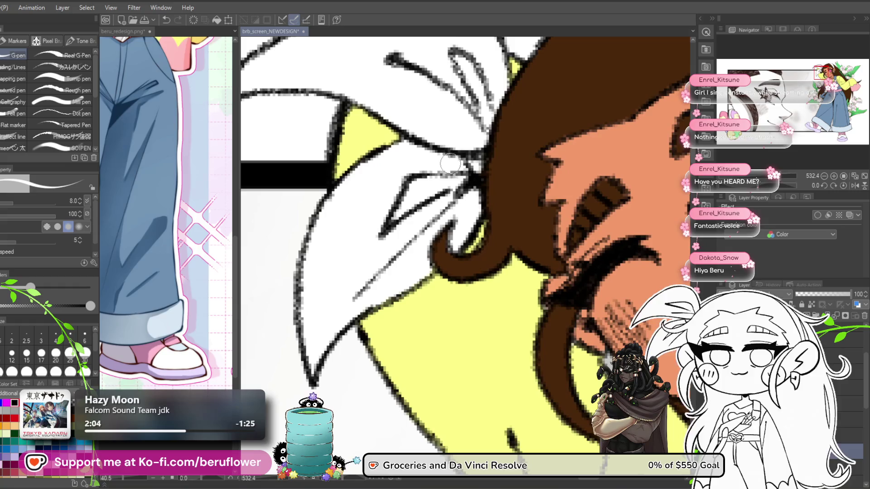
scroll(476, 158, "up", 5)
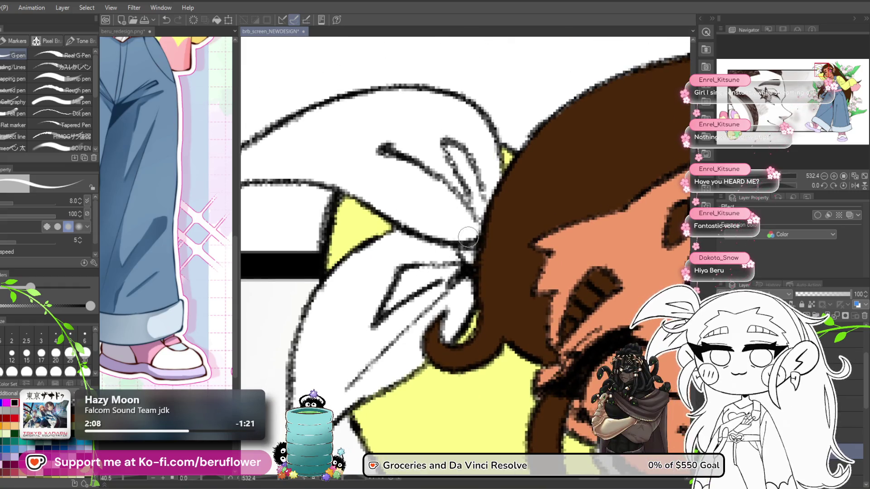
scroll(408, 159, "left", 3)
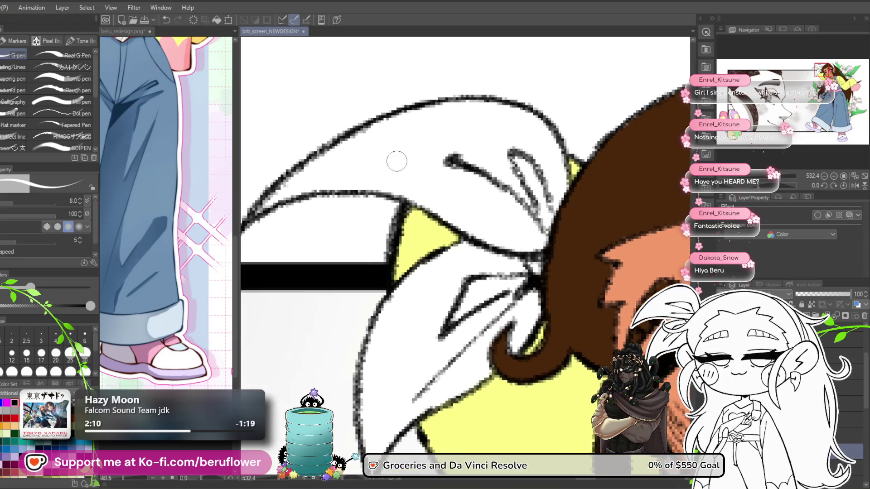
scroll(468, 235, "down", 2)
left_click_drag(513, 284, 430, 284)
key("ctrl+s")
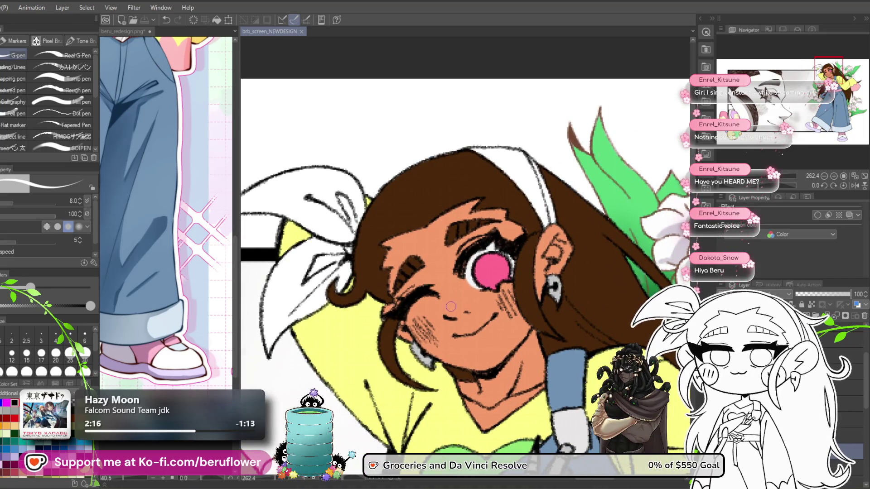
- Switch to beru_redesign.png and scroll its view up to the girl's face and ribbon
left_click_drag(457, 403, 443, 285)
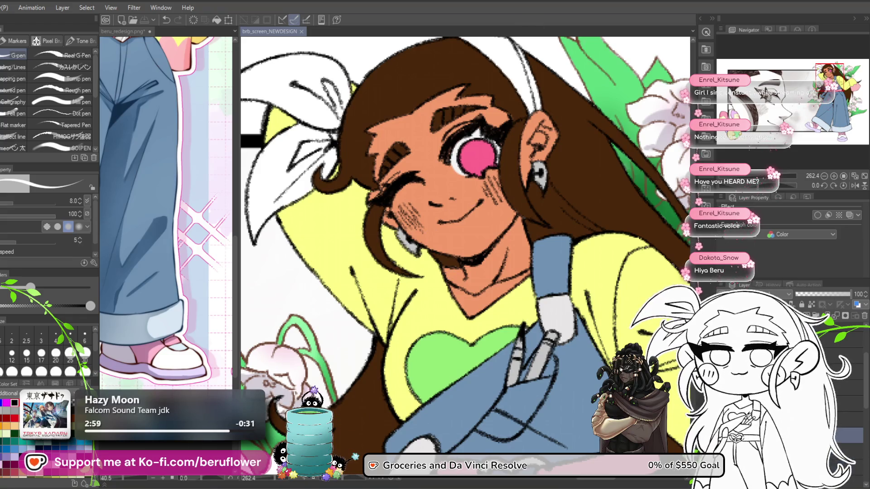
left_click(172, 230)
scroll(172, 230, "up", 10)
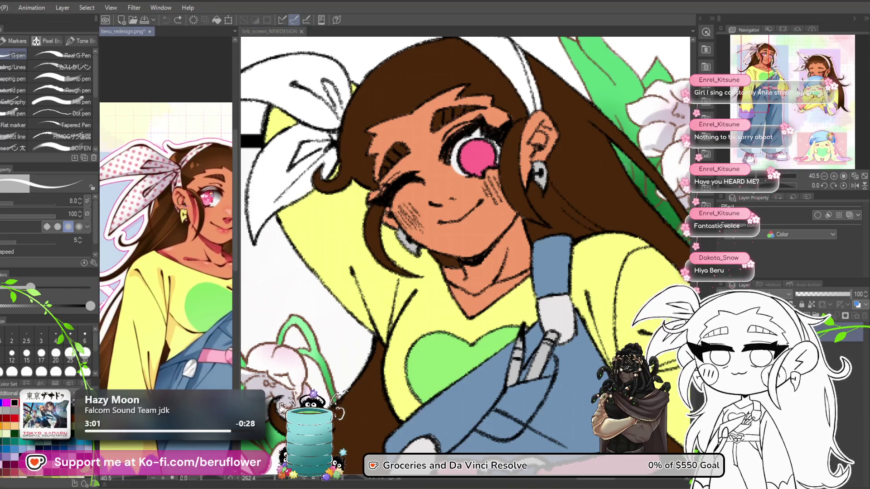
- Sample the reference earring's yellow and paint the girl's earring with it on the BRB screen
scroll(184, 208, "up", 6)
left_click(181, 243, "alt")
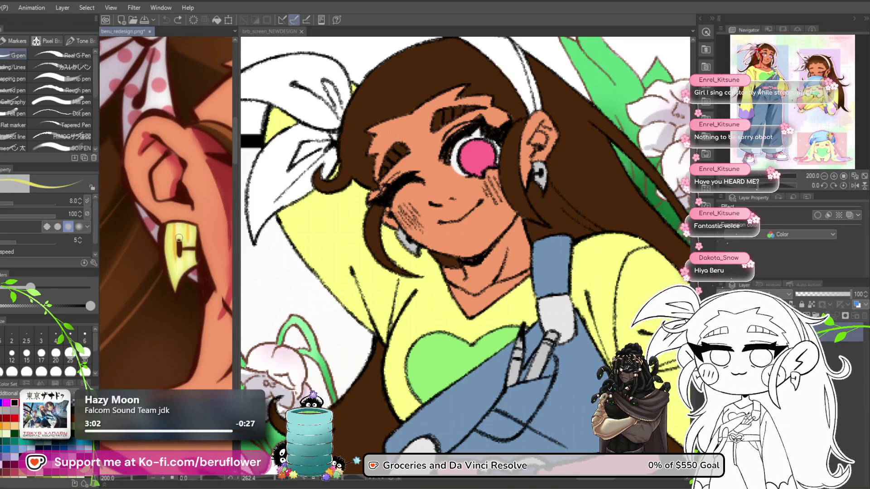
left_click(304, 254)
scroll(304, 254, "up", 5)
mouse_move(305, 254)
left_mouse_down()
mouse_move(333, 270)
mouse_move(317, 258)
left_mouse_up()
scroll(401, 204, "down", 6)
scroll(402, 204, "up", 5)
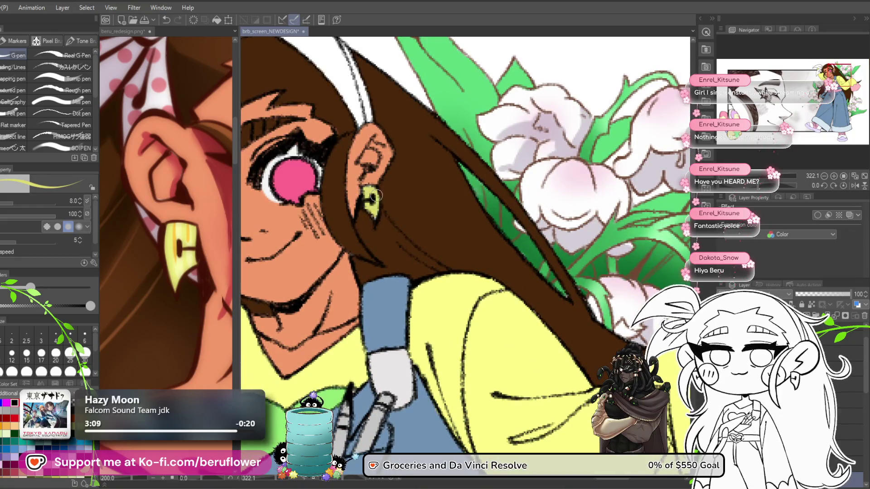
scroll(366, 195, "down", 5)
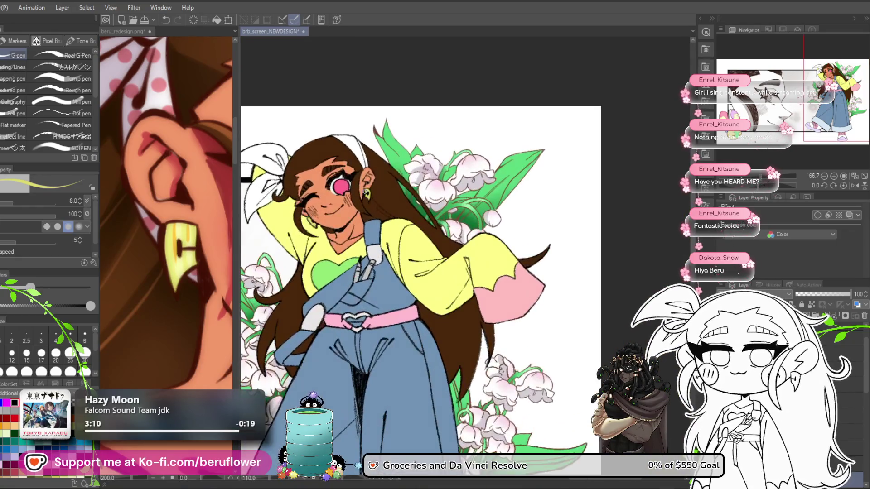
scroll(391, 360, "up", 2)
- Compare against the reference's chibi figure, then return to the brb_screen_NEWDESIGN artwork
mouse_move(391, 360)
left_mouse_down()
mouse_move(393, 346)
mouse_move(357, 399)
left_mouse_up()
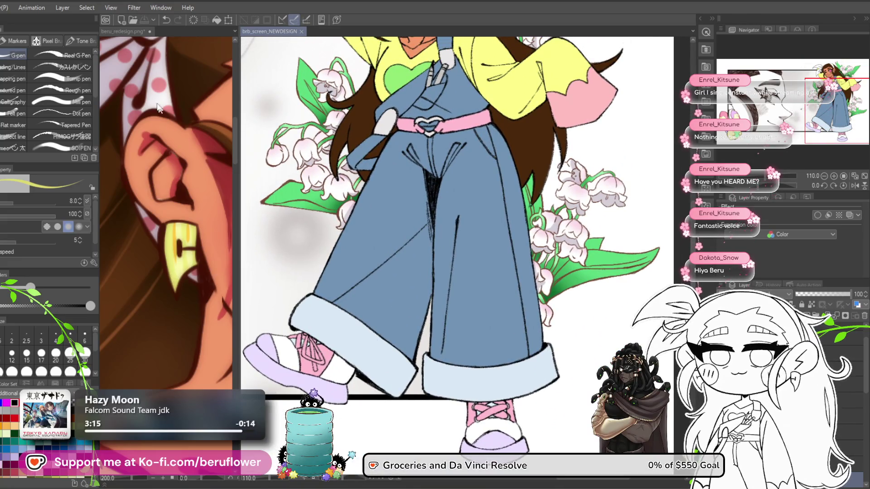
left_click(136, 31)
scroll(149, 181, "down", 10)
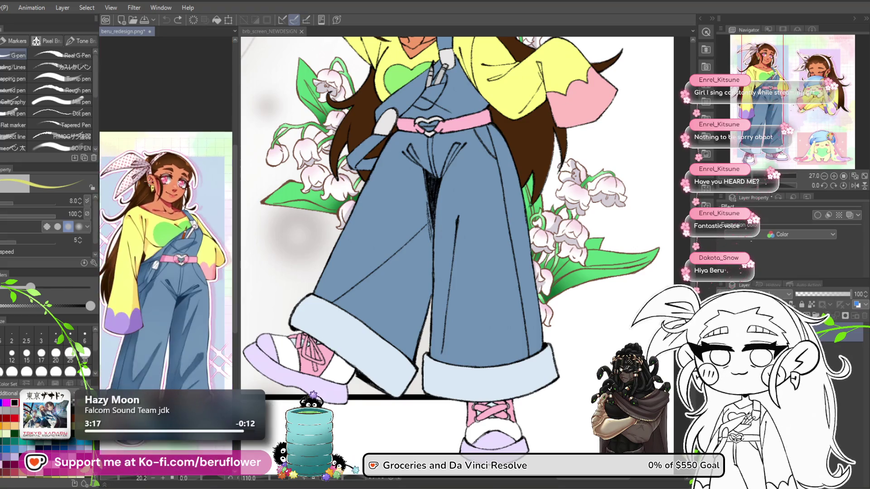
scroll(165, 254, "up", 3)
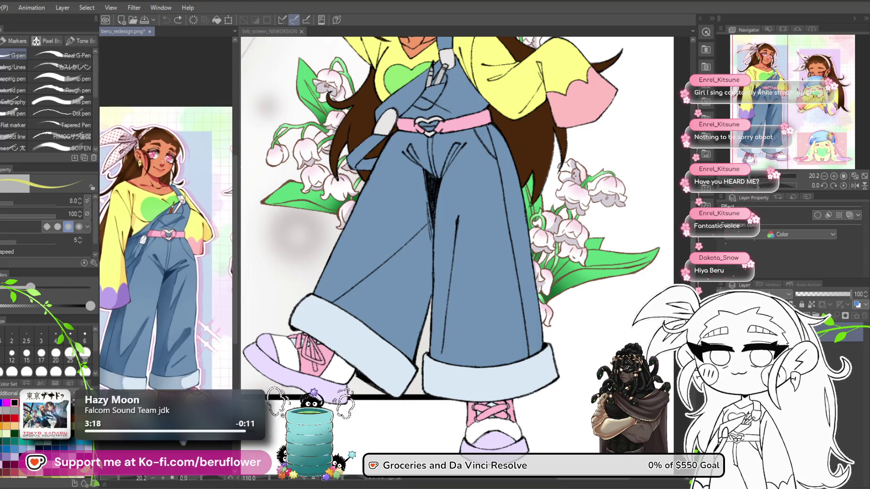
left_click_drag(406, 419, 355, 420)
scroll(177, 446, "up", 1)
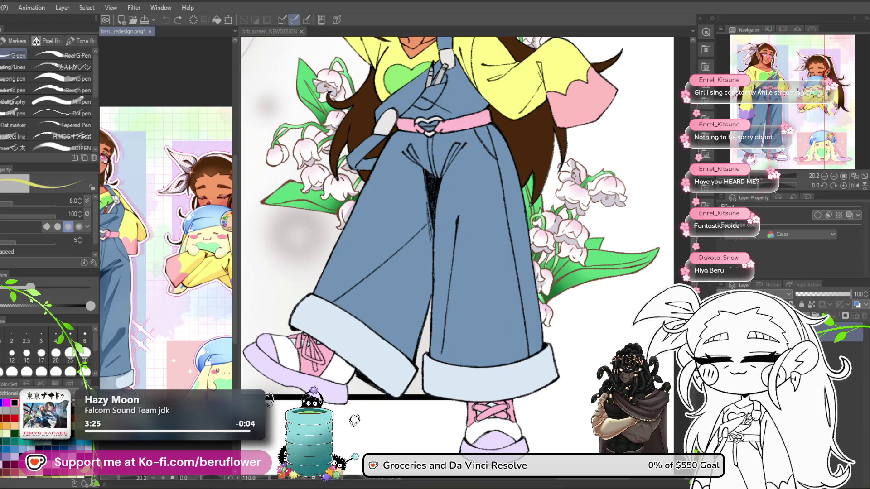
scroll(166, 240, "down", 3)
scroll(166, 241, "down", 2)
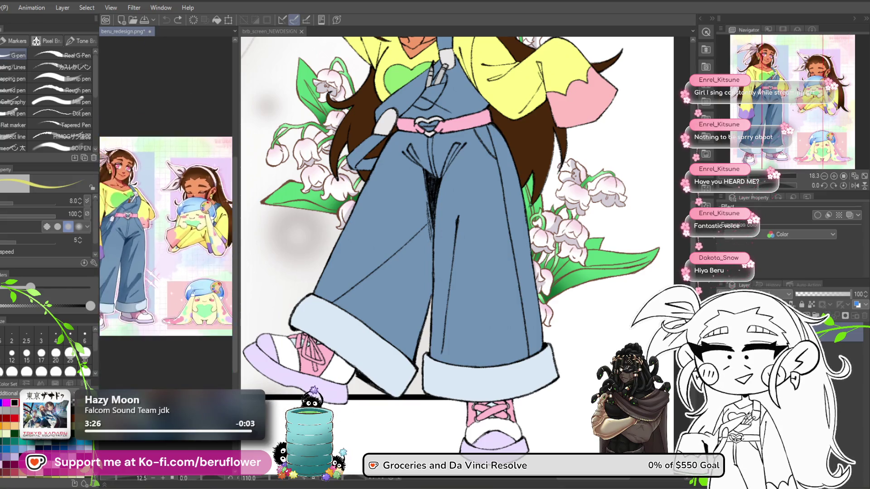
scroll(155, 231, "up", 1)
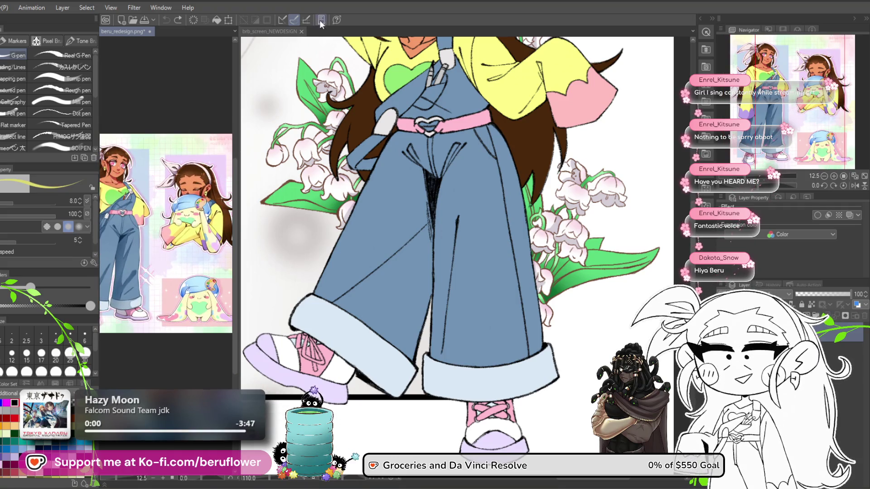
left_click(279, 30)
scroll(377, 219, "up", 3)
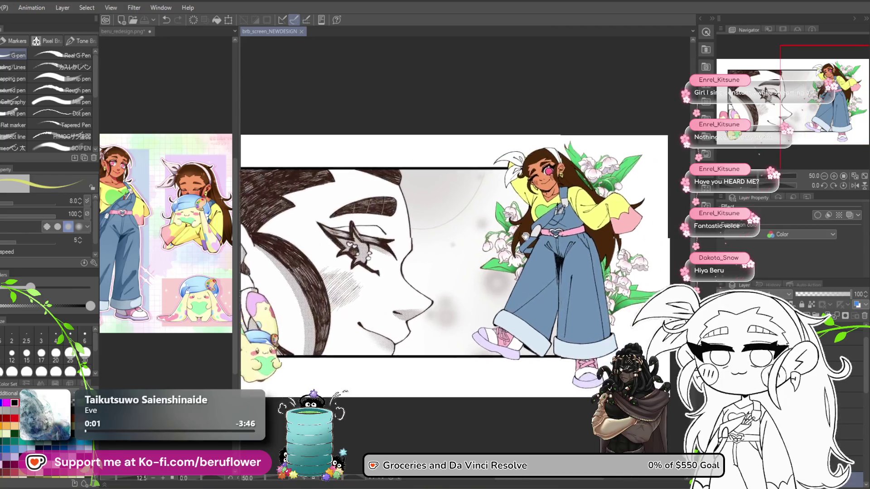
- Open justchatting_NEWDESIGN_overlay in a new tab via the File menu
left_click_drag(512, 224, 472, 221)
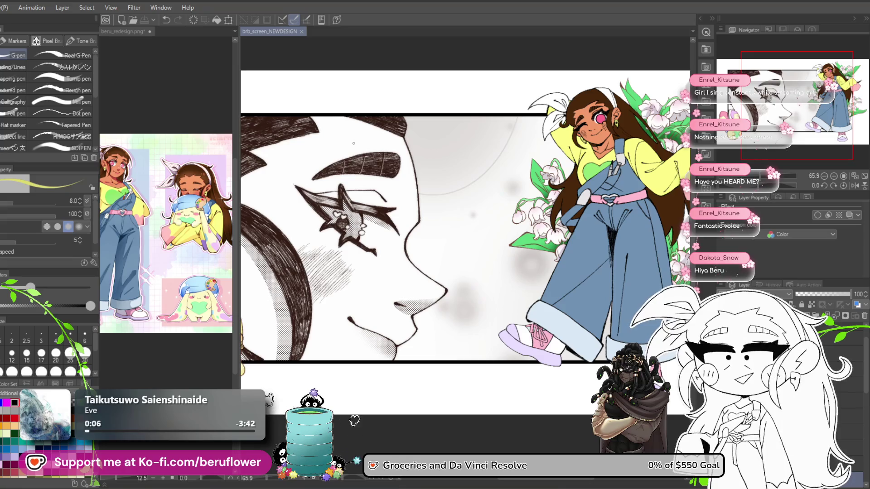
scroll(466, 241, "up", 2)
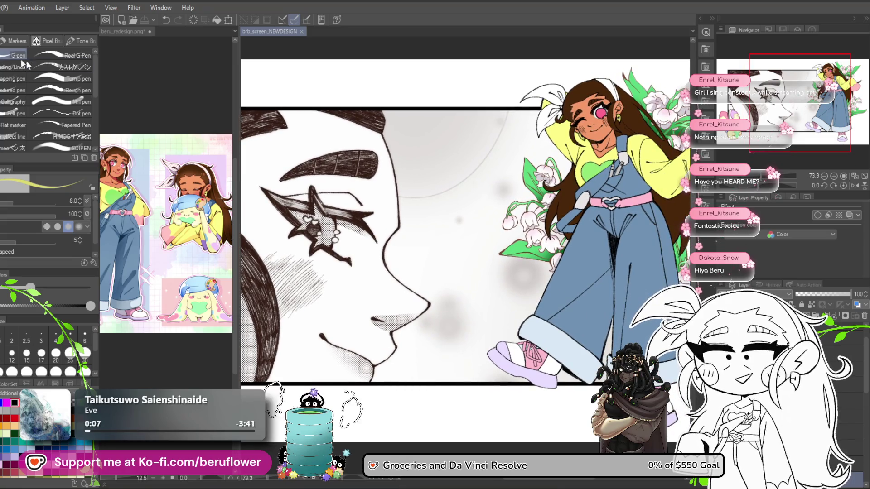
key("alt+f")
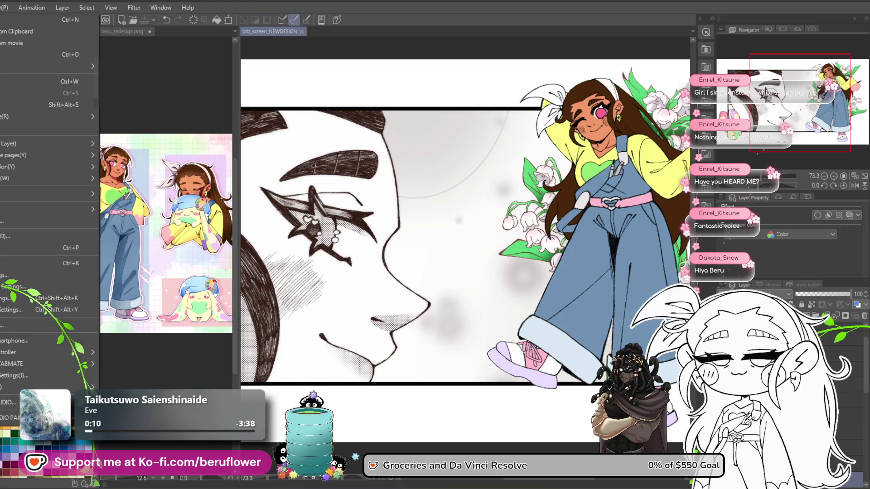
key("Escape")
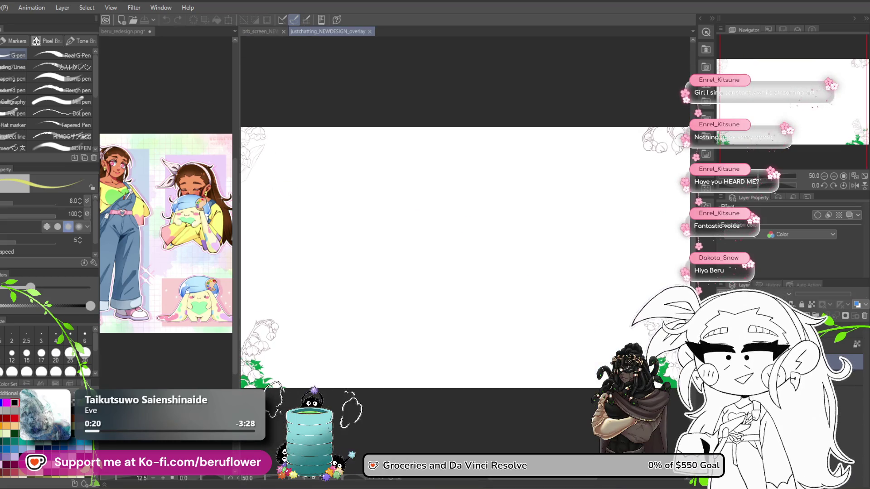
- Fit the whole overlay canvas to the window and zoom around its left-edge lilies
key("ctrl+0")
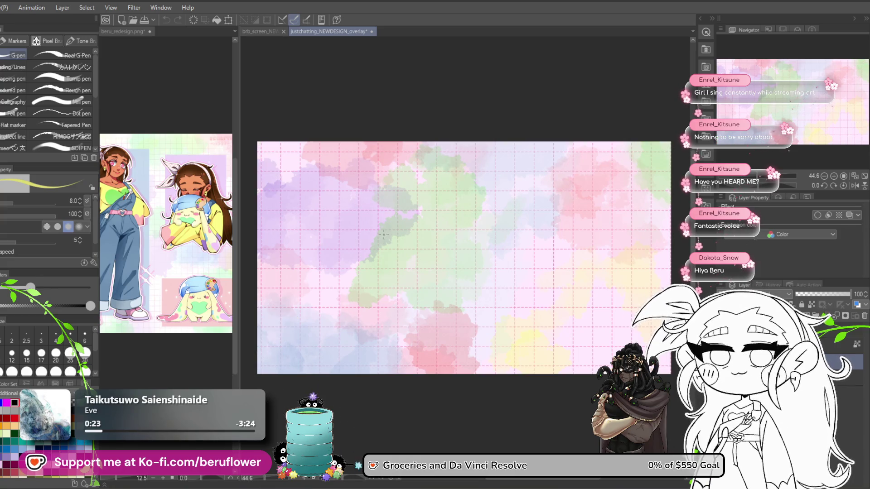
scroll(387, 204, "up", 1)
scroll(387, 204, "up", 1)
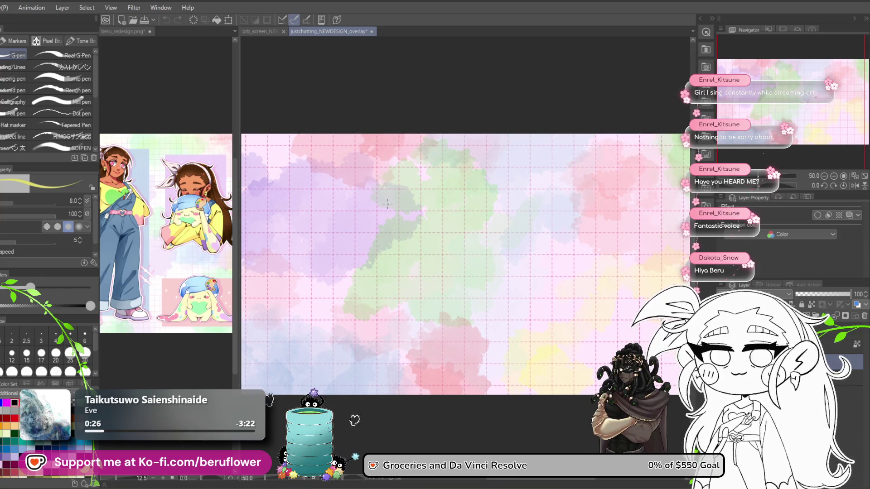
scroll(388, 203, "down", 1)
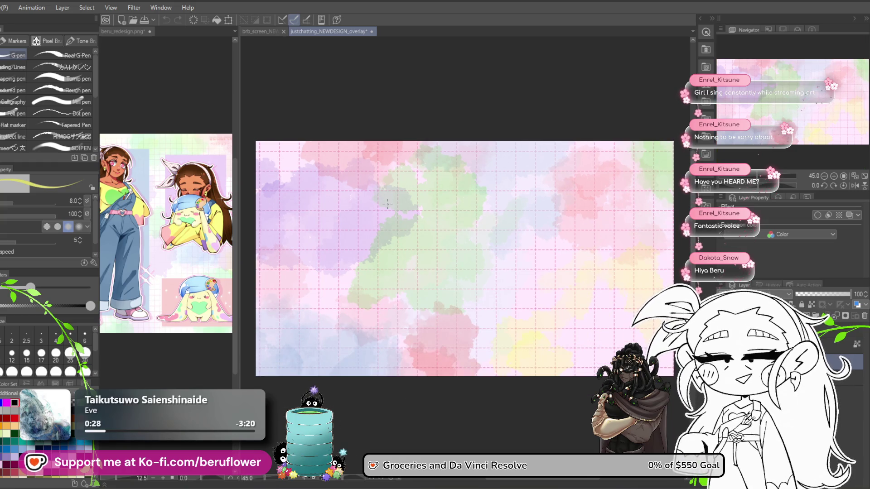
scroll(387, 203, "up", 1)
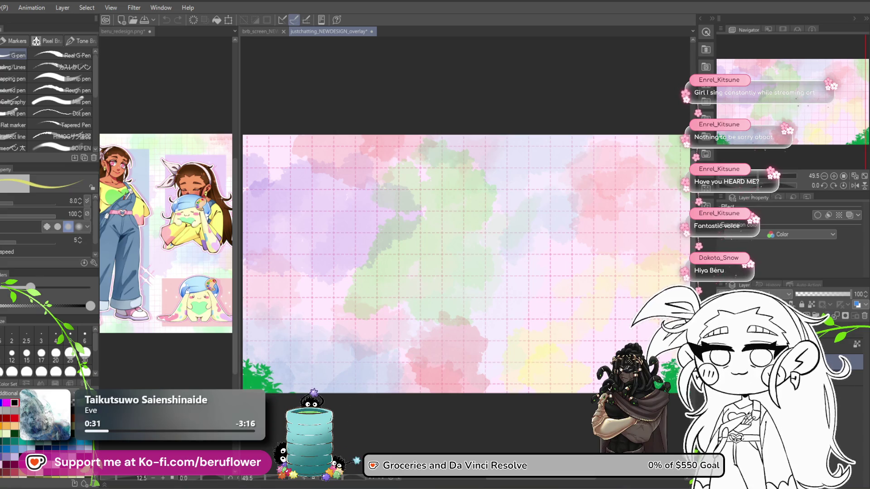
scroll(452, 220, "down", 2)
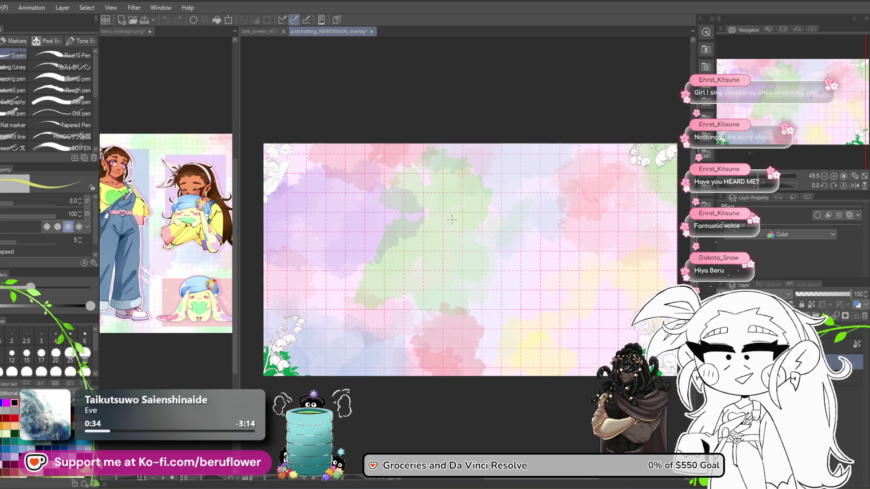
scroll(452, 220, "up", 2)
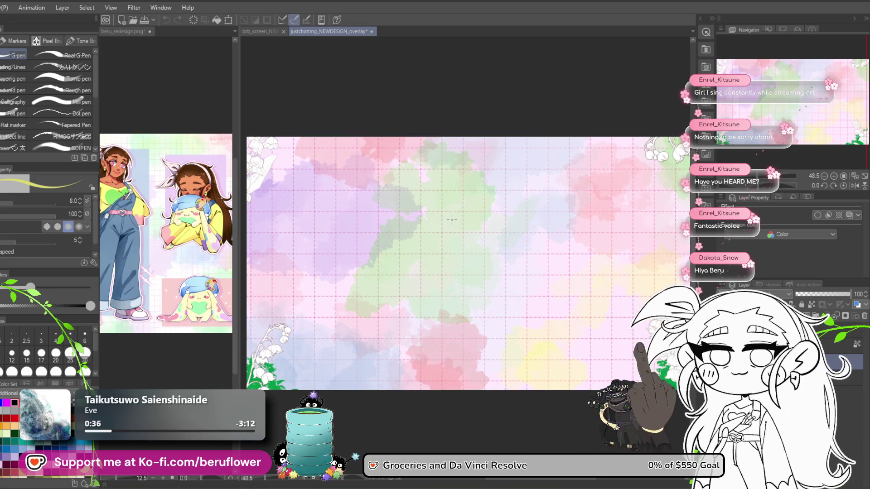
scroll(451, 219, "down", 1)
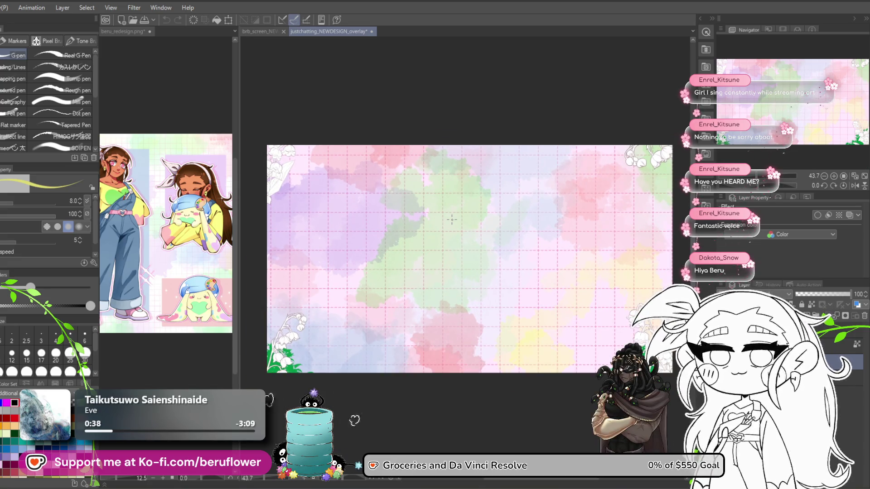
scroll(281, 158, "up", 10)
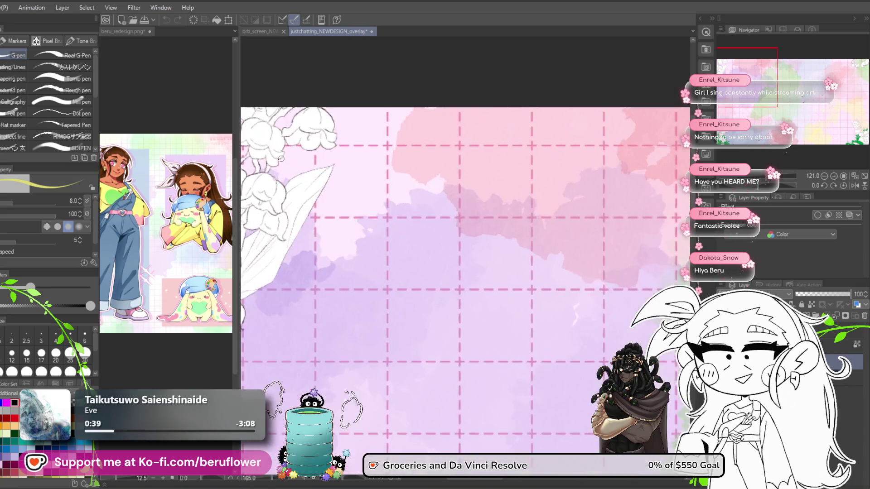
scroll(281, 159, "down", 6)
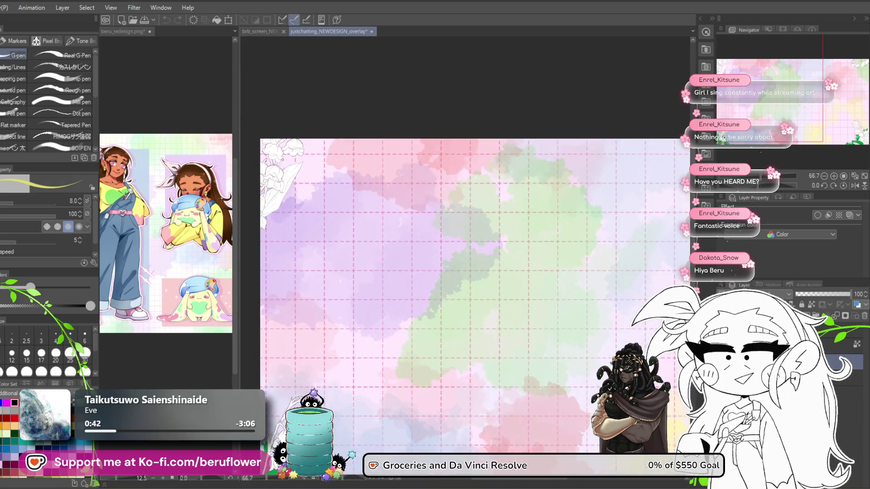
scroll(285, 163, "down", 2)
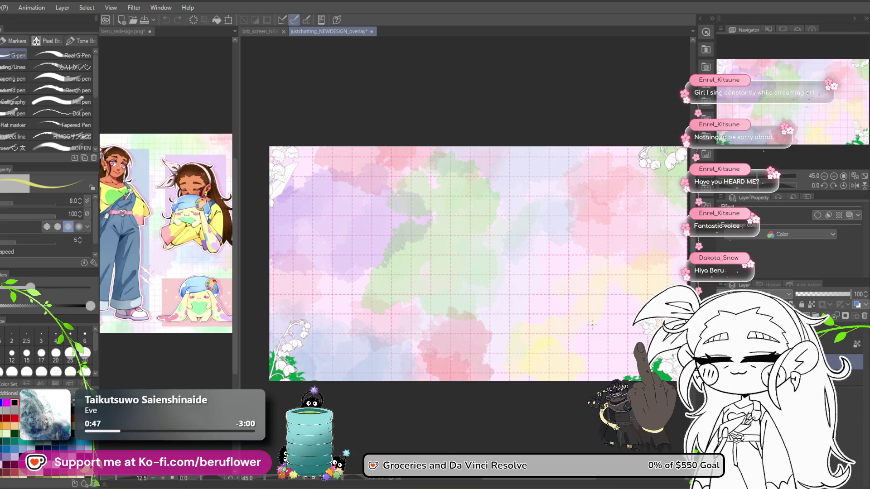
scroll(592, 325, "up", 1)
left_click_drag(818, 107, 818, 106)
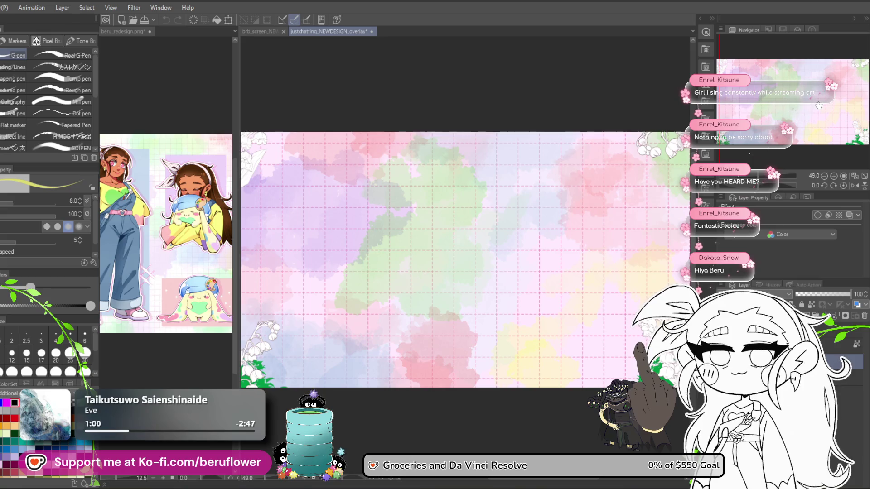
left_click_drag(819, 106, 819, 105)
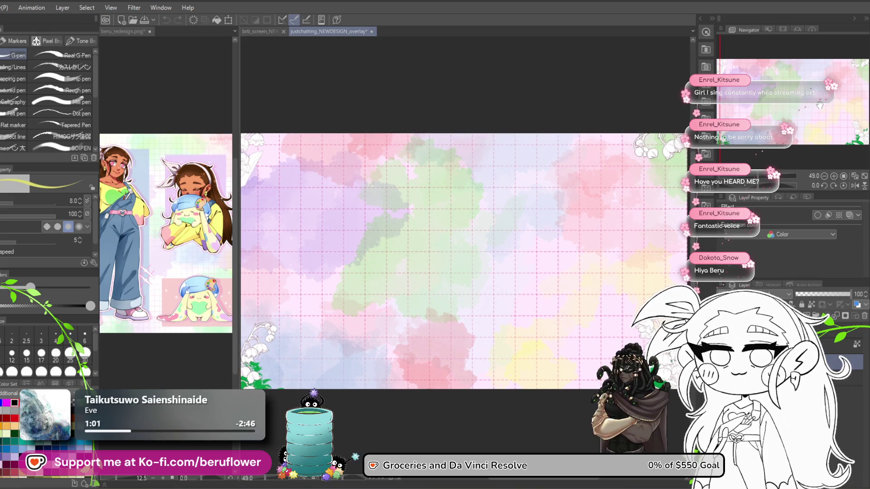
left_click_drag(820, 105, 819, 105)
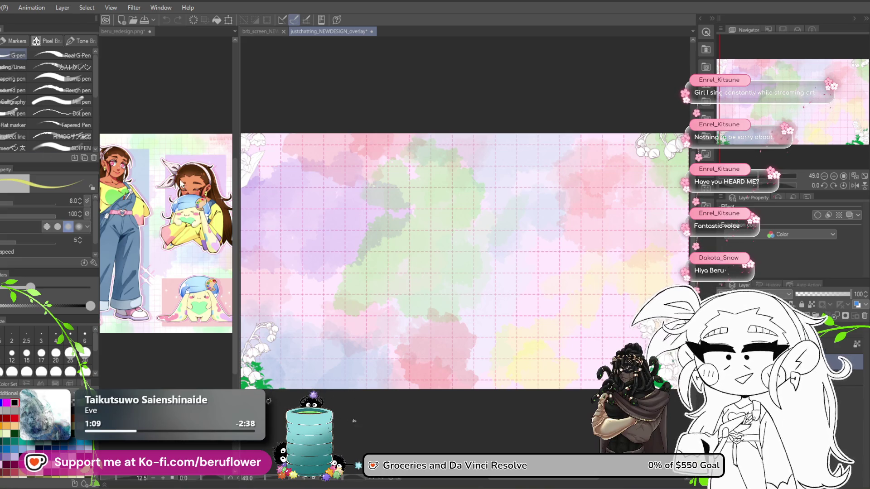
scroll(609, 345, "down", 1)
scroll(608, 345, "up", 3)
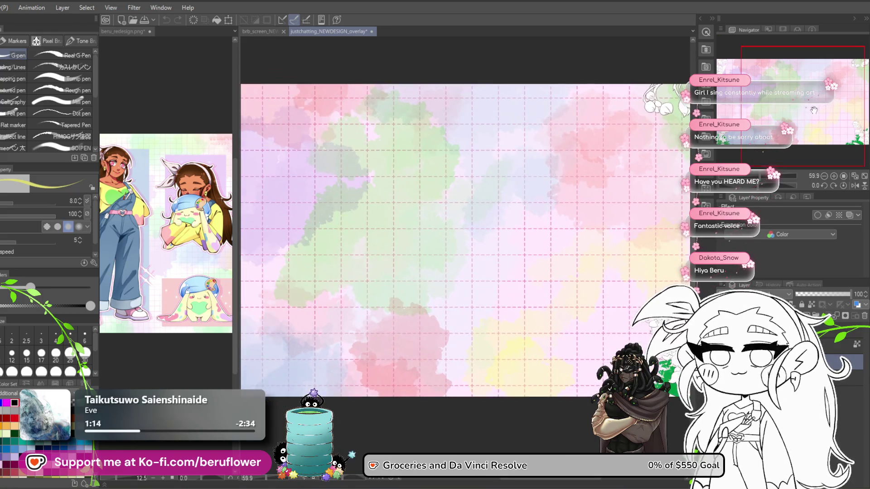
- Check the overlay's right side, then bring up the brb_screen_NEWDESIGN document
left_click_drag(821, 112, 831, 121)
scroll(629, 299, "up", 3)
scroll(629, 299, "up", 3)
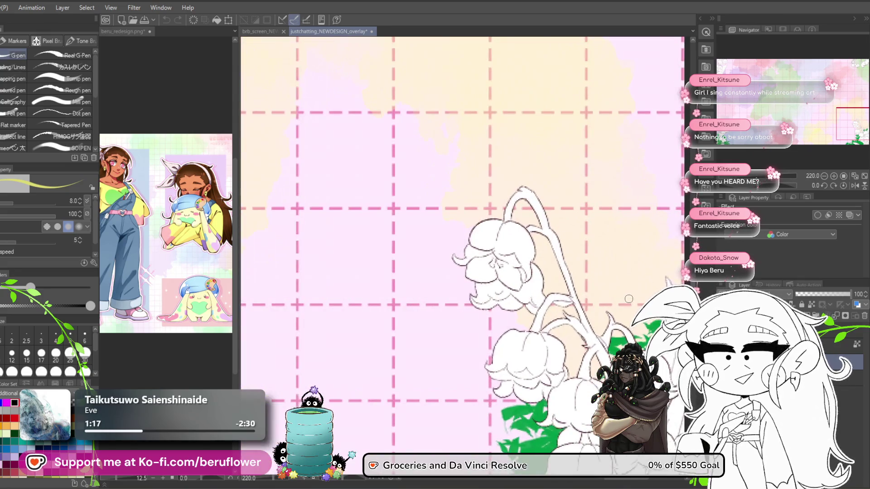
scroll(629, 299, "up", 3)
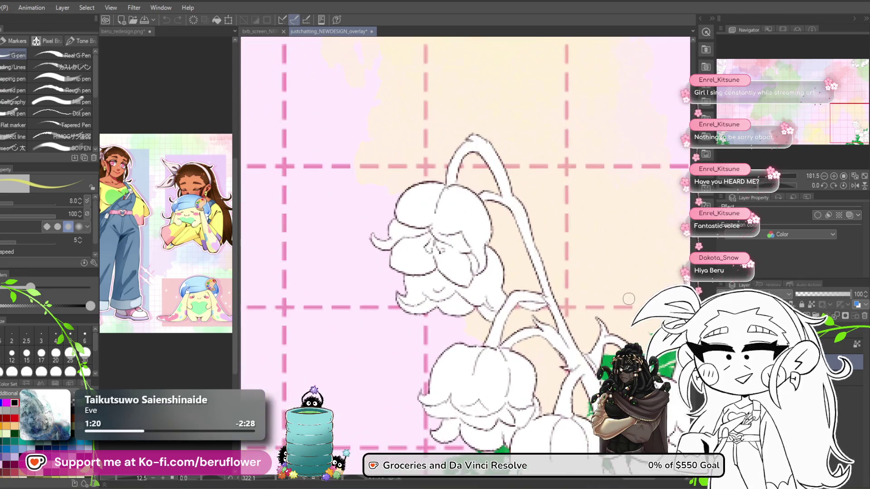
scroll(552, 297, "up", 1)
scroll(552, 297, "down", 8)
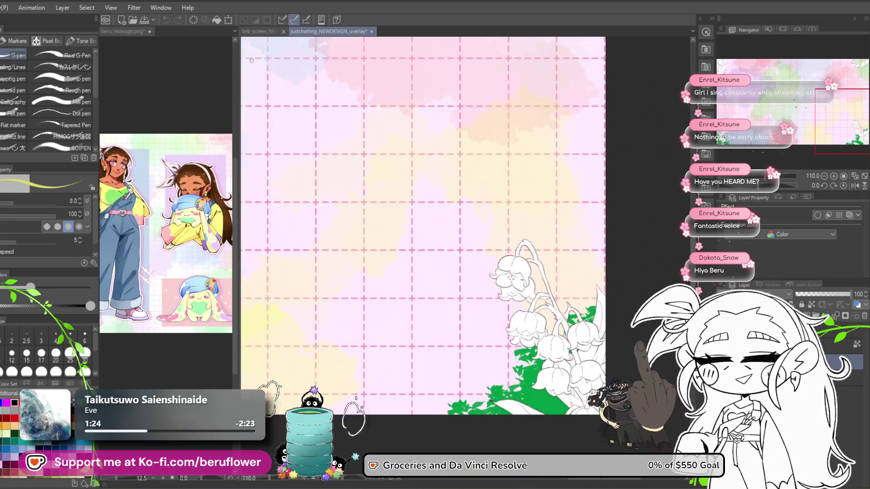
left_click(268, 31)
scroll(637, 191, "up", 2)
scroll(420, 186, "up", 2)
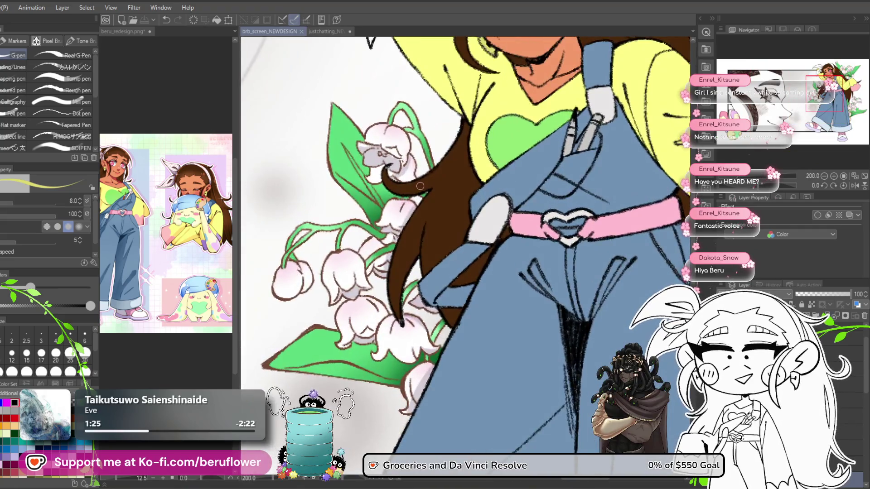
- Pan the BRB view to the girl's face, then switch to the justchatting_NEWDESIGN_overlay tab
scroll(420, 185, "down", 3)
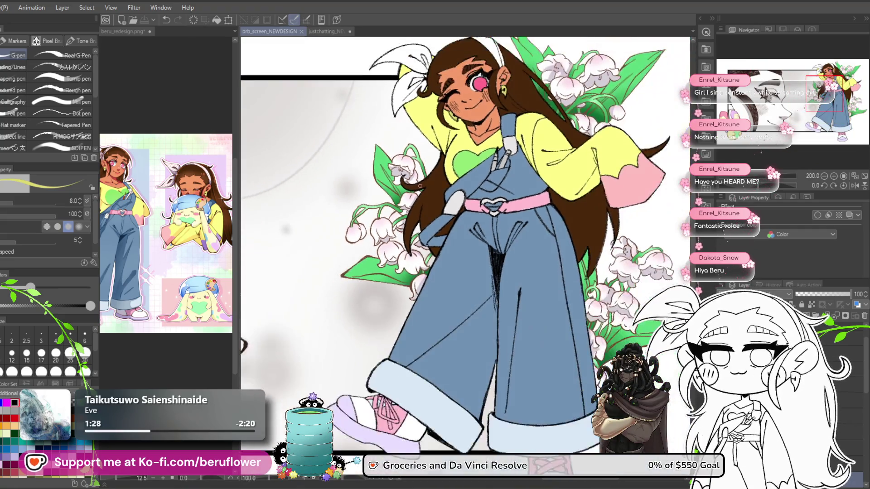
scroll(439, 208, "up", 3)
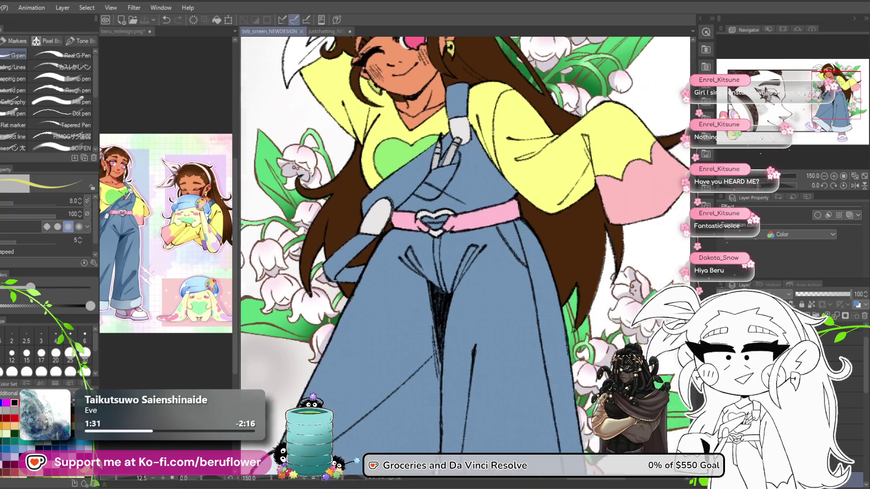
left_click_drag(435, 222, 358, 272)
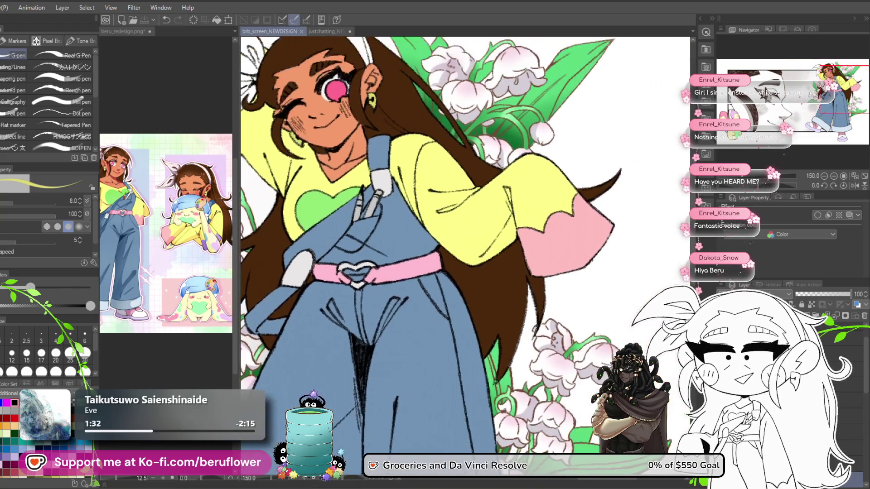
left_click(338, 31)
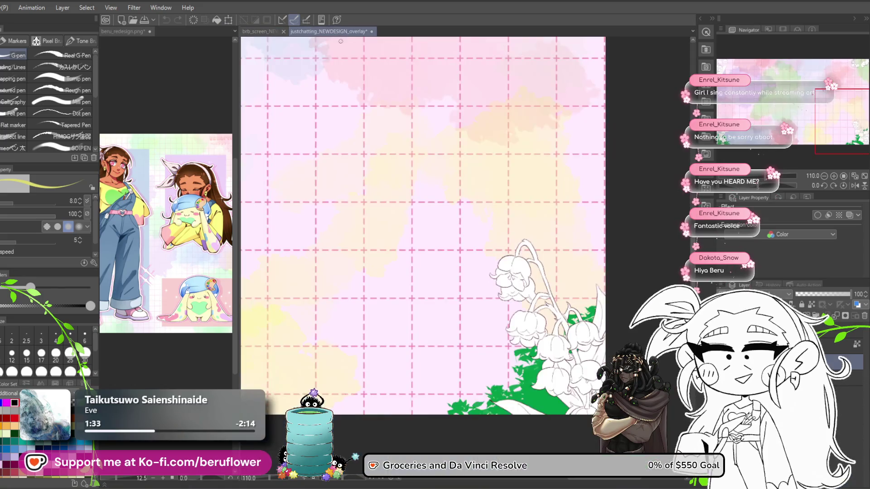
scroll(562, 323, "up", 2)
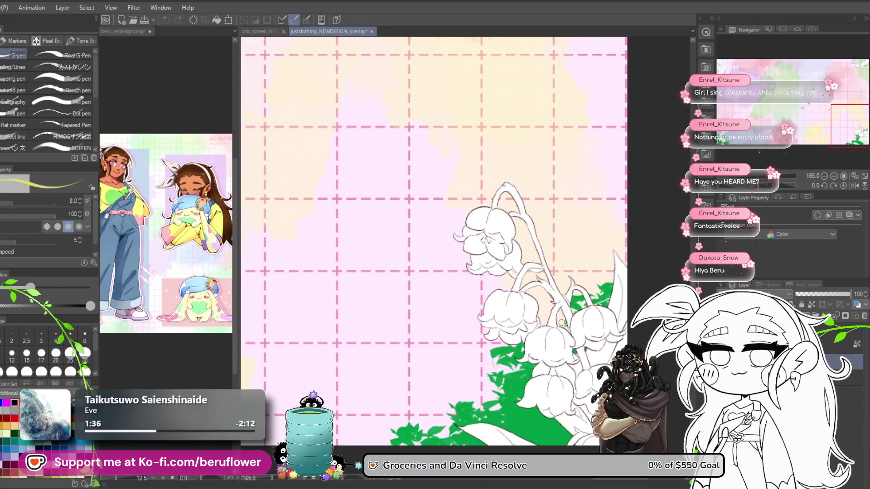
scroll(561, 321, "down", 4)
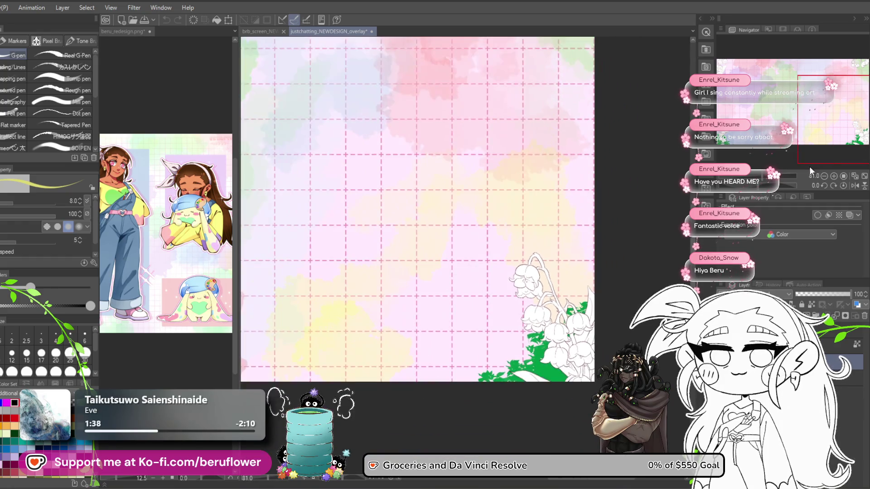
mouse_move(853, 104)
left_mouse_down()
mouse_move(807, 90)
mouse_move(849, 98)
left_mouse_up()
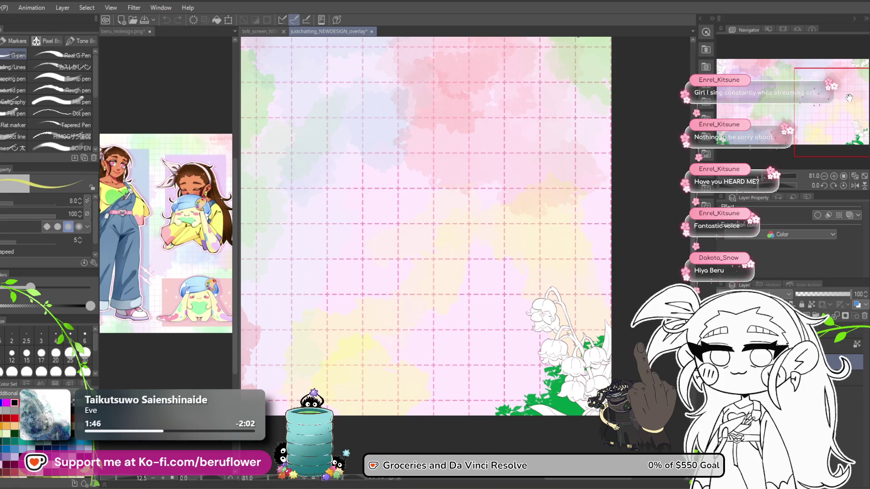
left_click_drag(849, 98, 854, 106)
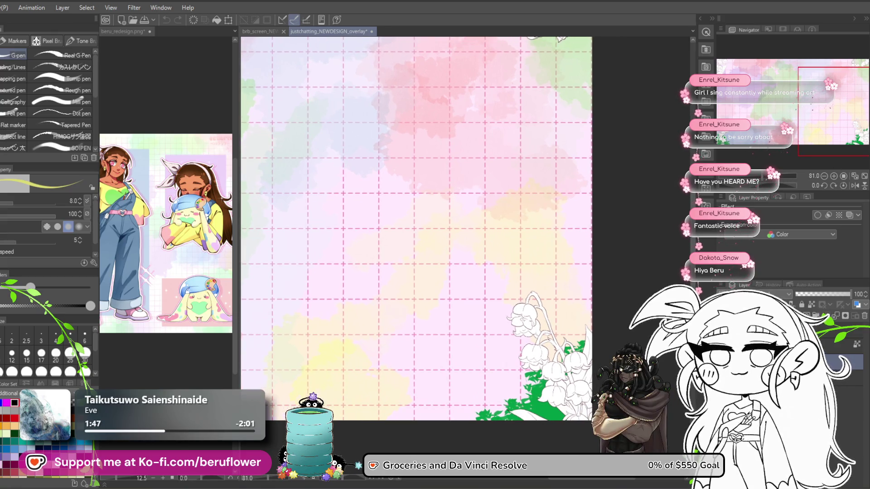
scroll(578, 317, "up", 5)
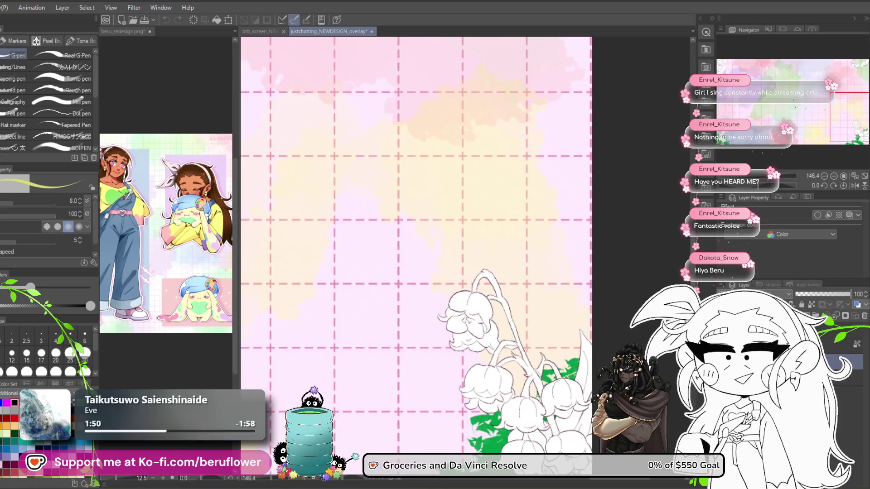
key("ctrl+minus")
key("ctrl+minus")
scroll(603, 313, "up", 1)
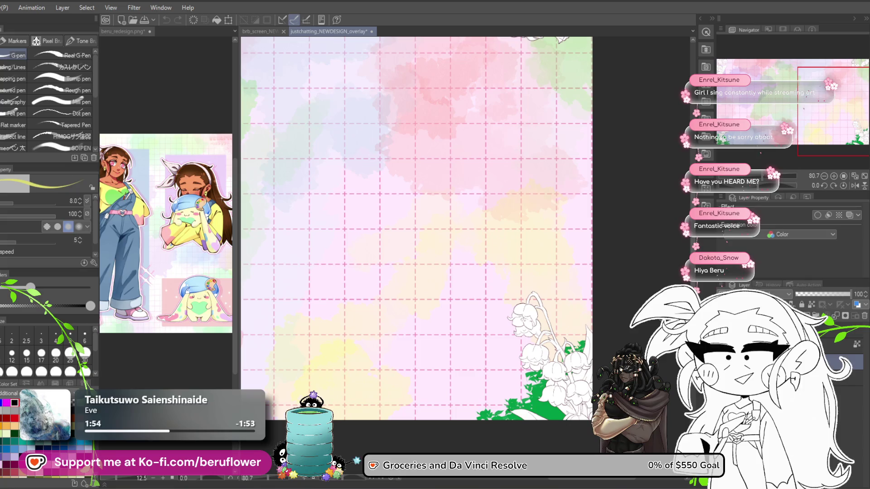
scroll(417, 237, "down", 2)
scroll(416, 237, "up", 2)
scroll(417, 237, "down", 3)
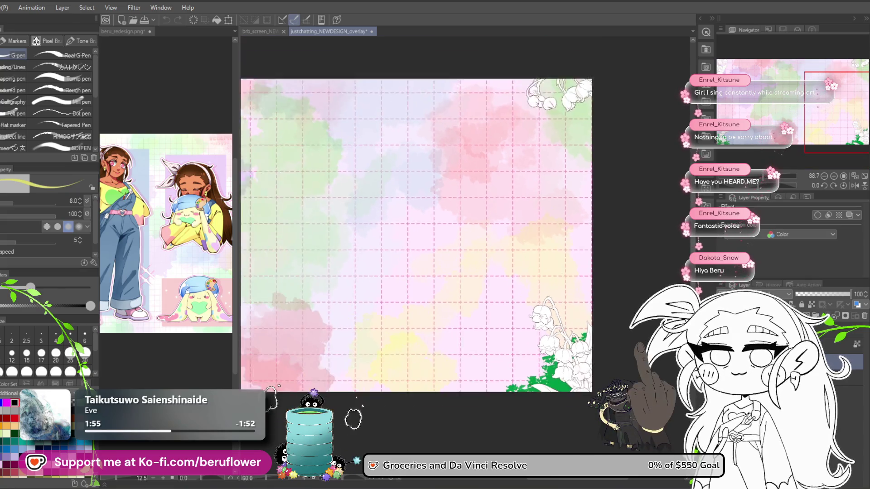
scroll(594, 312, "up", 4)
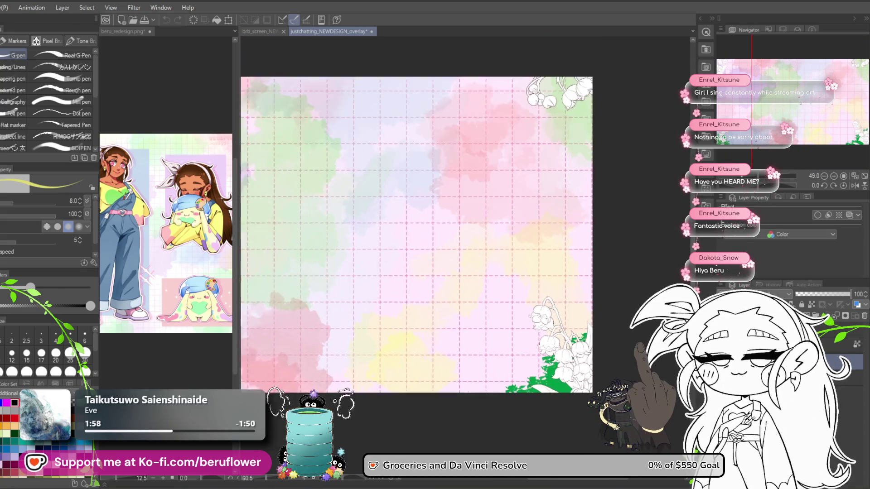
scroll(827, 130, "down", 1)
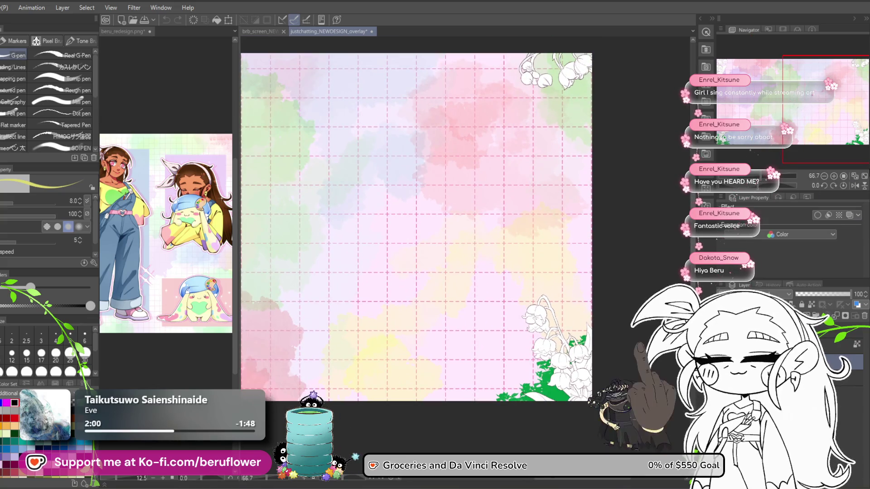
mouse_move(827, 130)
left_mouse_down()
mouse_move(748, 122)
mouse_move(828, 131)
mouse_move(807, 132)
mouse_move(805, 143)
mouse_move(756, 128)
mouse_move(772, 125)
left_mouse_up()
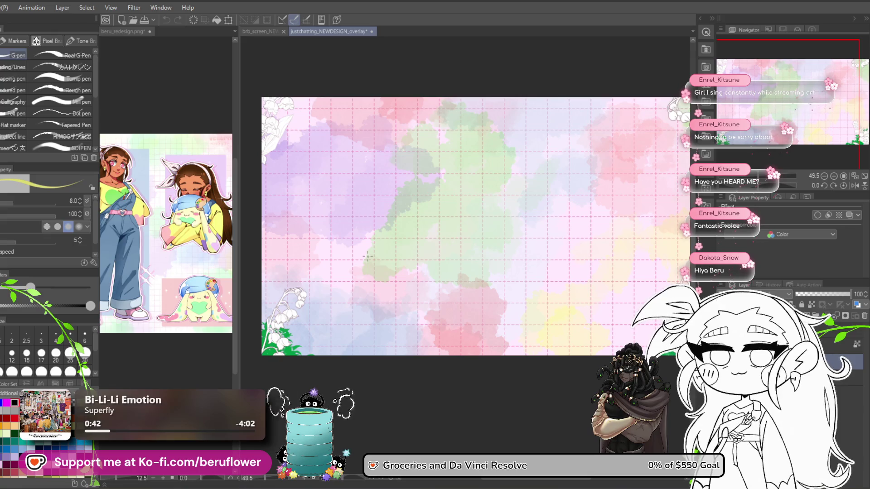
- Briefly make the overlay layer semi-transparent while zooming the pastel grid canvas
scroll(367, 136, "up", 5)
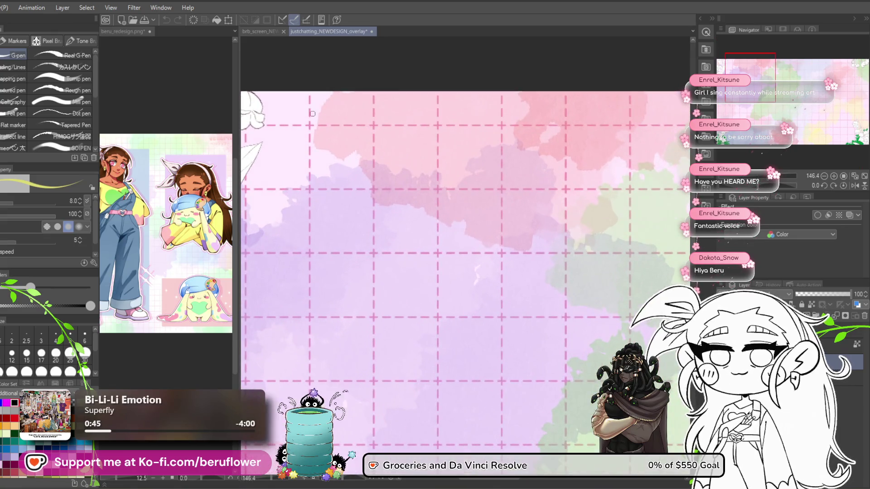
scroll(314, 116, "down", 2)
scroll(315, 117, "down", 2)
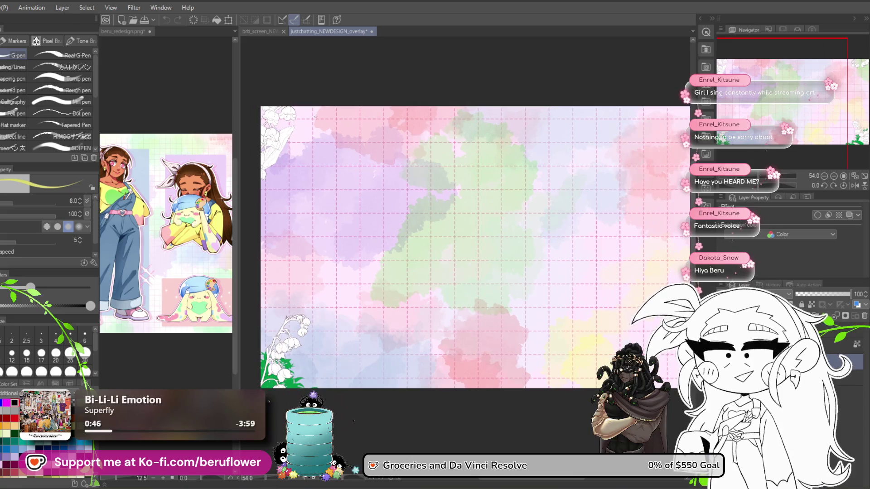
scroll(315, 117, "up", 1)
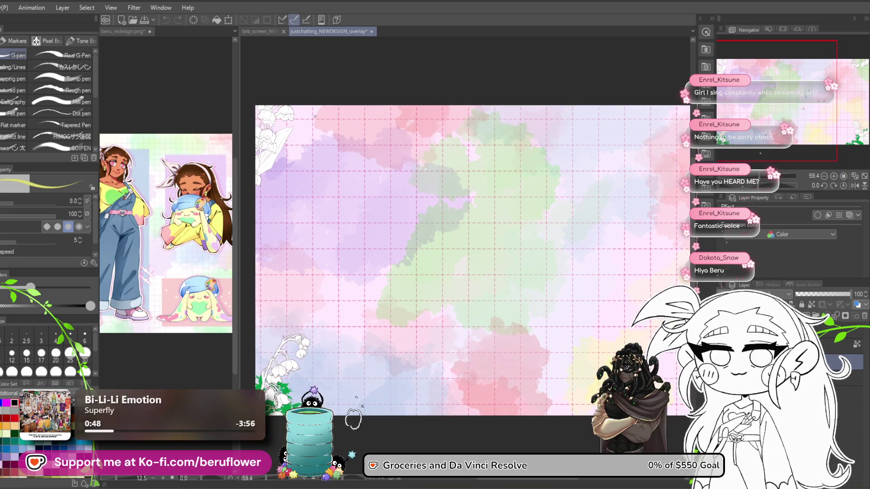
scroll(315, 117, "down", 2)
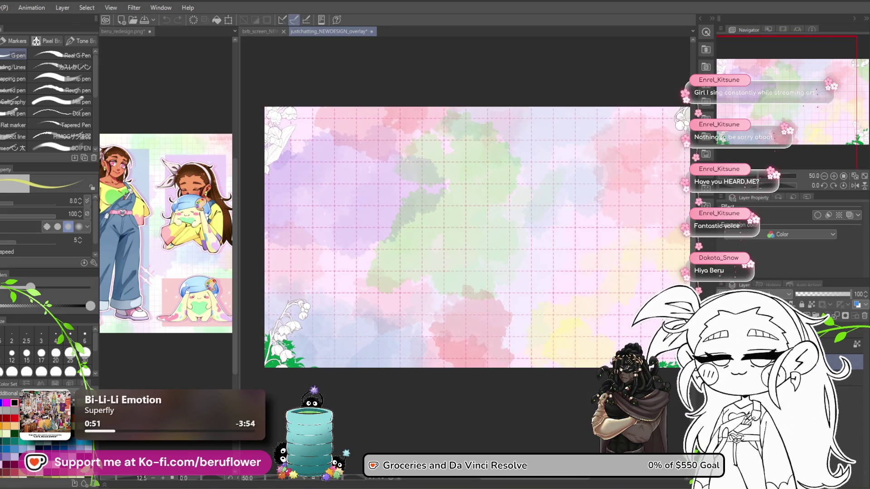
left_click_drag(821, 292, 852, 293)
scroll(450, 250, "down", 2)
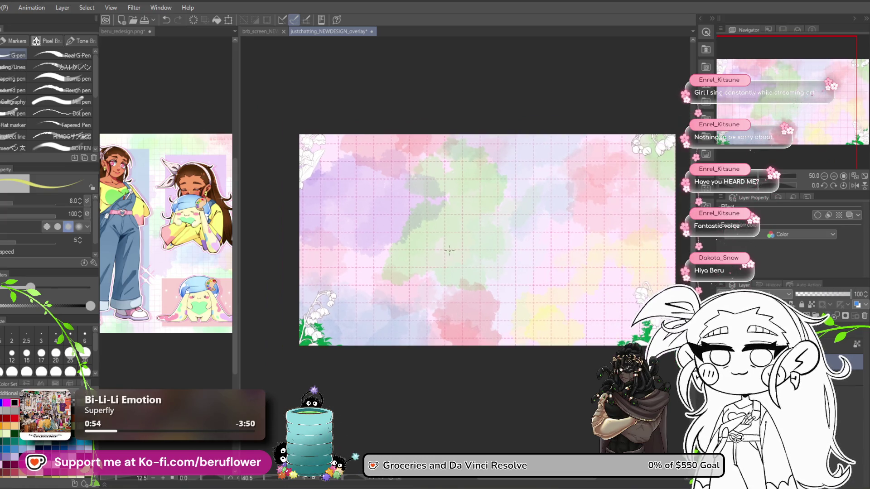
scroll(595, 247, "up", 2)
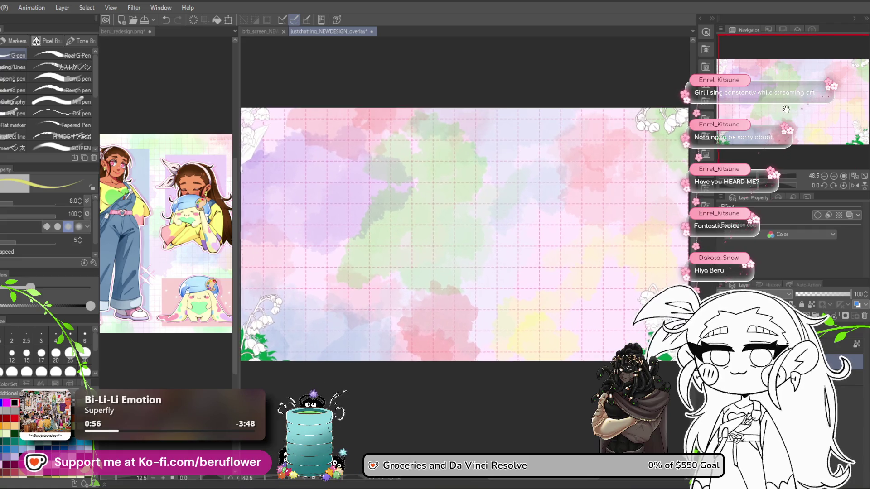
- Survey the overlay toward its lower-right lilies, then switch to brb_screen_NEWDESIGN
mouse_move(798, 108)
left_mouse_down()
mouse_move(779, 127)
mouse_move(784, 119)
left_mouse_up()
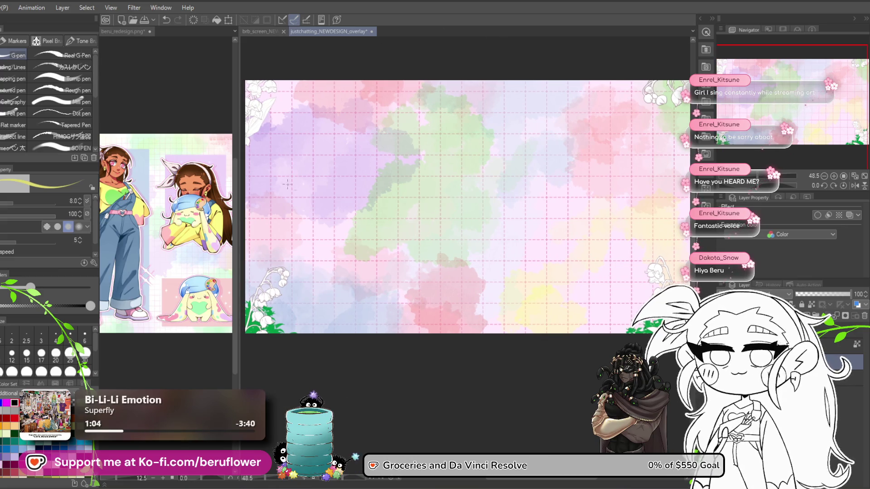
scroll(325, 217, "up", 1)
scroll(325, 217, "up", 1)
mouse_move(780, 98)
left_mouse_down()
mouse_move(783, 110)
mouse_move(813, 109)
mouse_move(824, 96)
mouse_move(776, 85)
mouse_move(835, 109)
left_mouse_up()
scroll(626, 308, "up", 3)
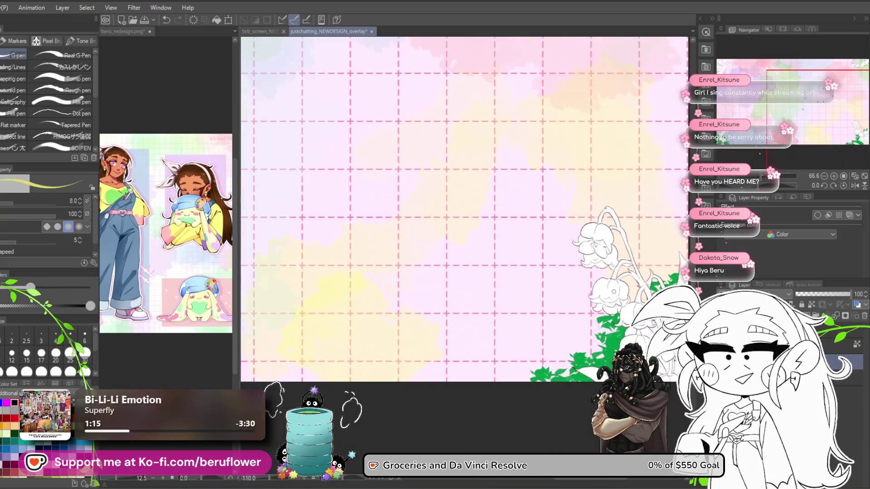
scroll(625, 307, "down", 2)
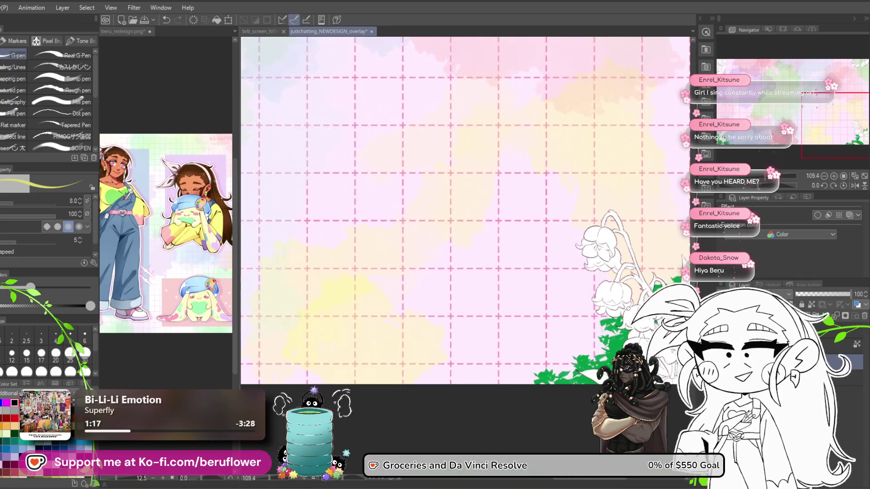
scroll(544, 296, "down", 1)
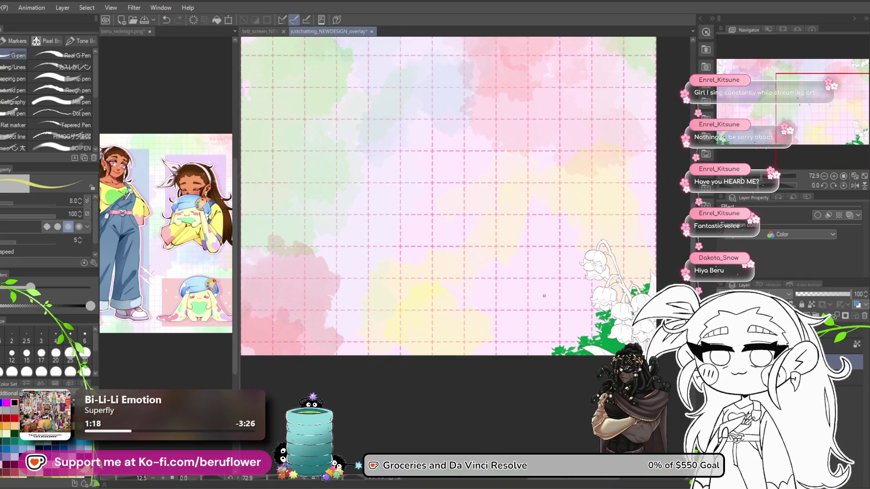
scroll(544, 296, "up", 1)
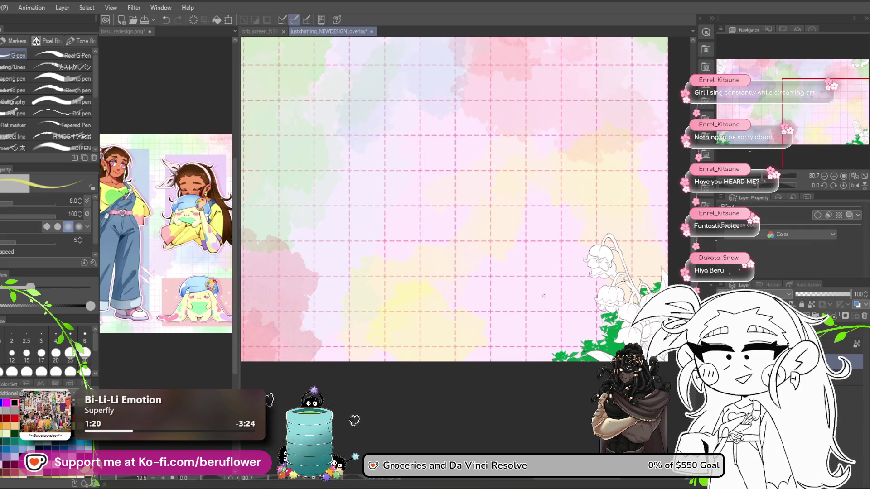
scroll(545, 296, "up", 1)
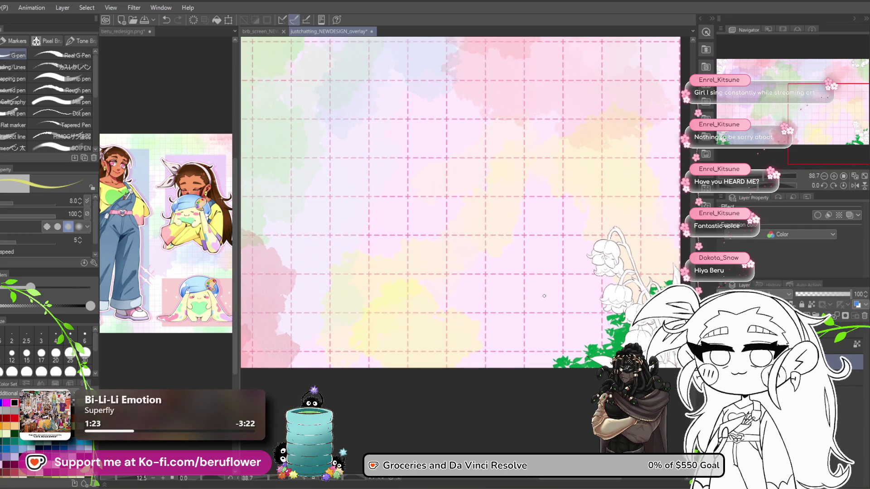
scroll(544, 296, "down", 1)
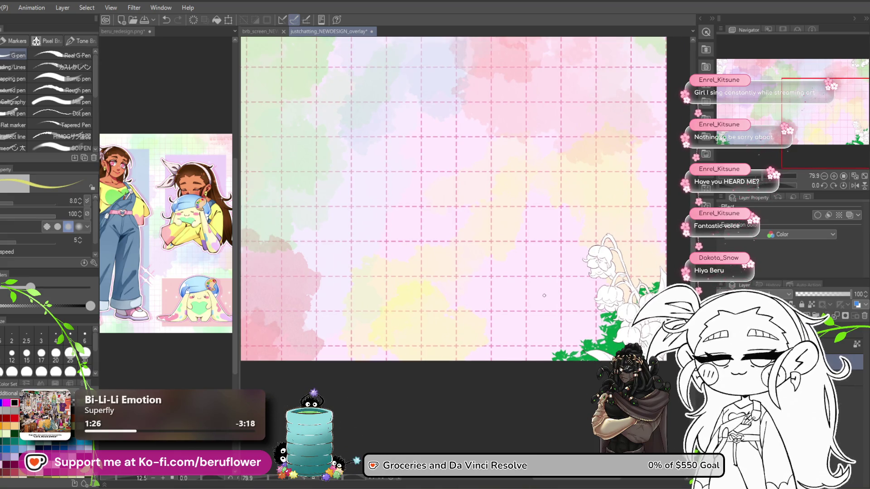
scroll(544, 296, "up", 1)
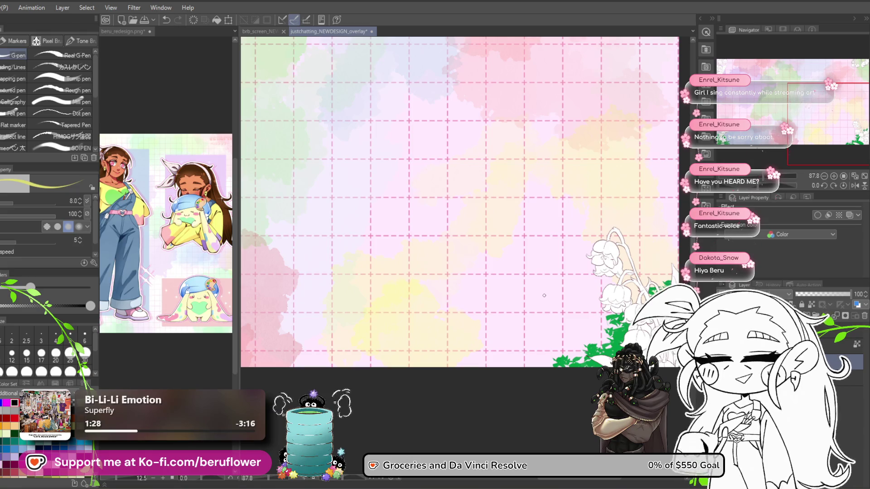
scroll(546, 288, "down", 1)
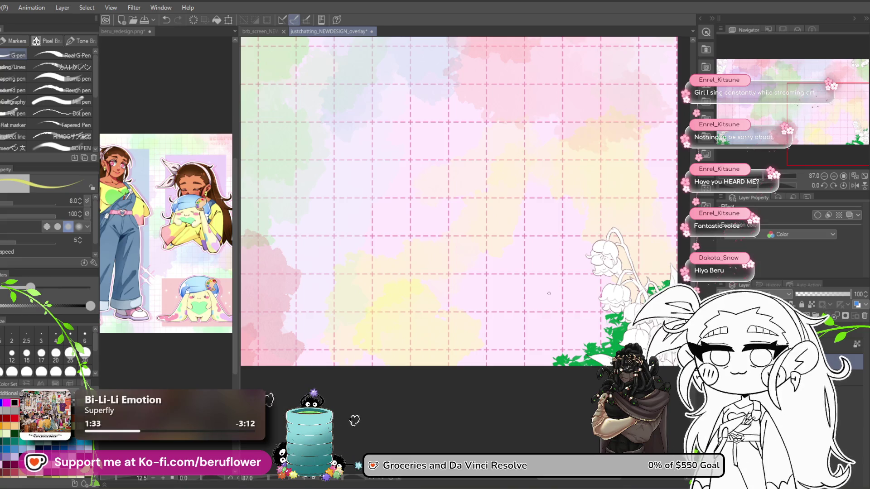
scroll(548, 294, "down", 1)
scroll(548, 293, "up", 3)
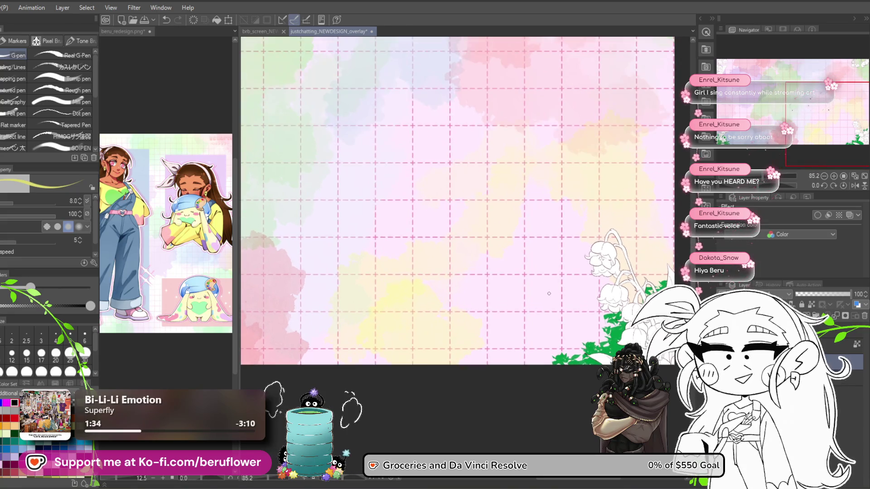
scroll(551, 292, "down", 3)
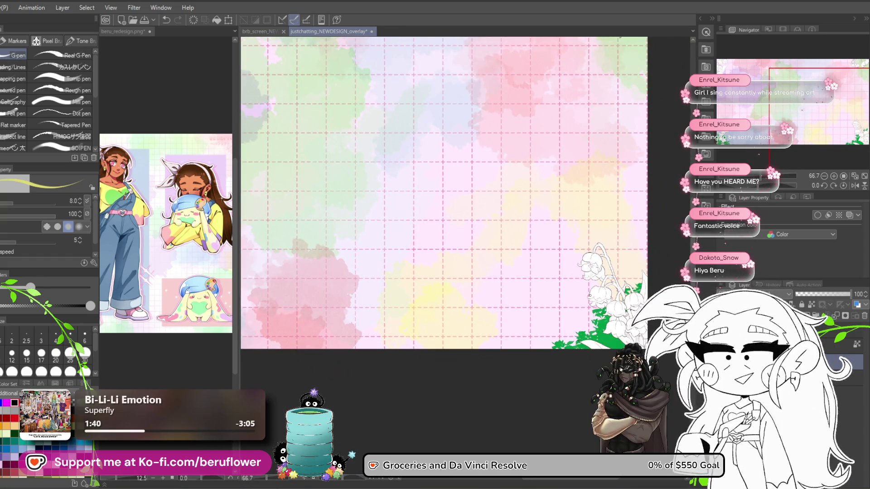
scroll(593, 294, "up", 2)
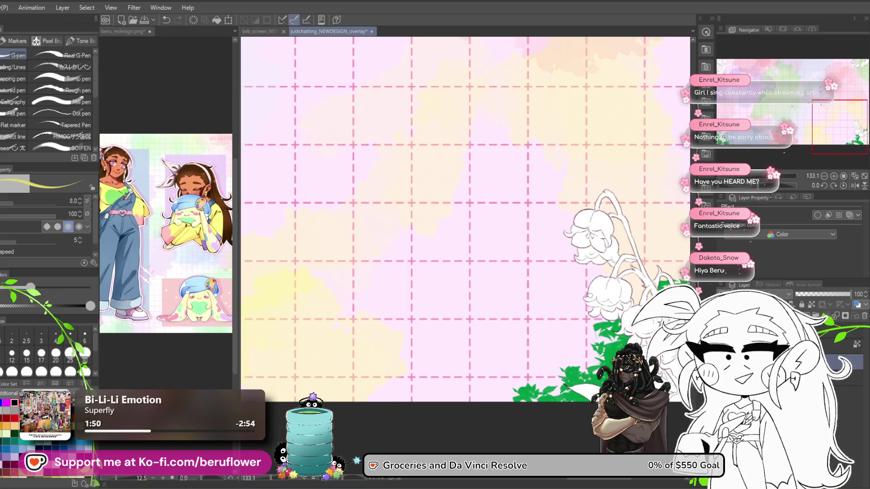
scroll(529, 215, "down", 4)
scroll(529, 215, "up", 2)
scroll(528, 214, "down", 2)
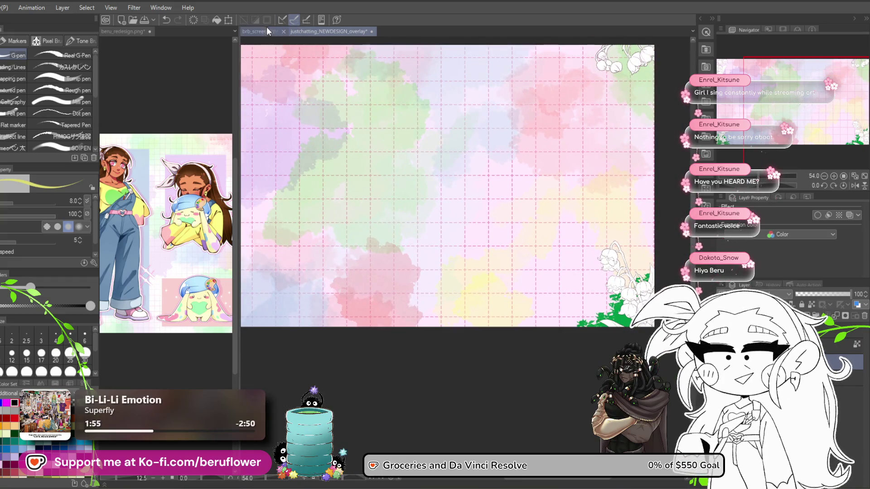
left_click(267, 31)
scroll(395, 250, "down", 3)
- Reveal the bold 'Be Right Back!' lettering layer around the profile, girl and chibi mascot
scroll(269, 401, "up", 2)
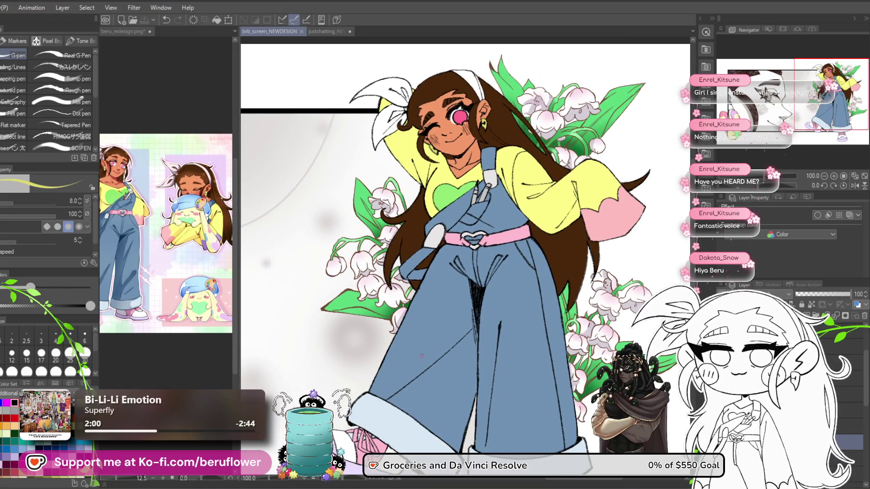
scroll(420, 357, "down", 3)
scroll(462, 363, "up", 2)
left_click_drag(462, 362, 543, 298)
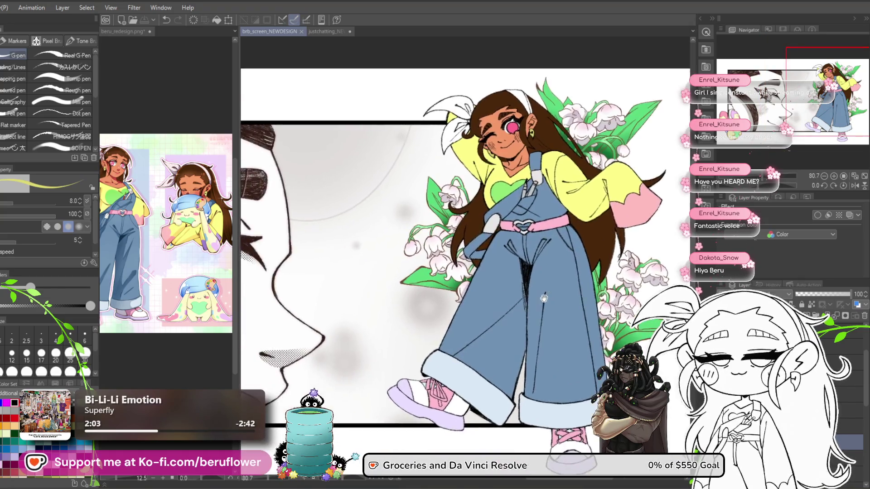
scroll(354, 421, "down", 1)
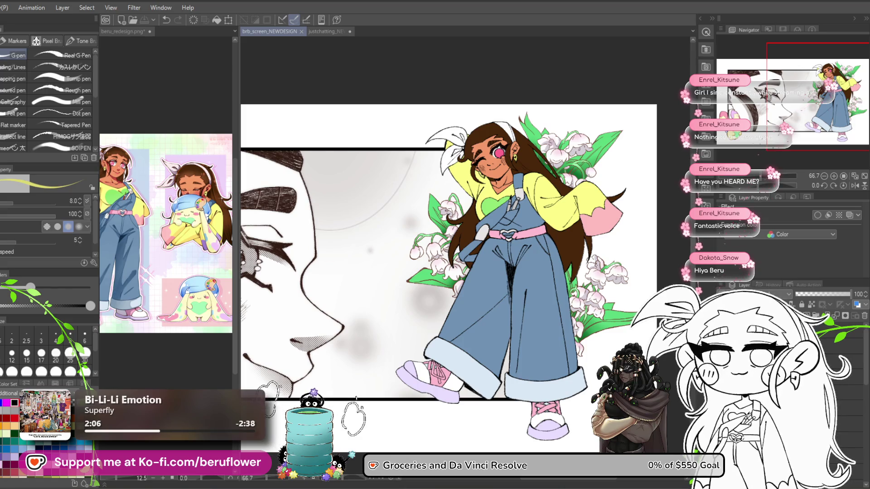
key("ctrl+v")
mouse_move(385, 293)
left_mouse_down()
mouse_move(554, 285)
mouse_move(506, 269)
left_mouse_up()
scroll(555, 286, "down", 1)
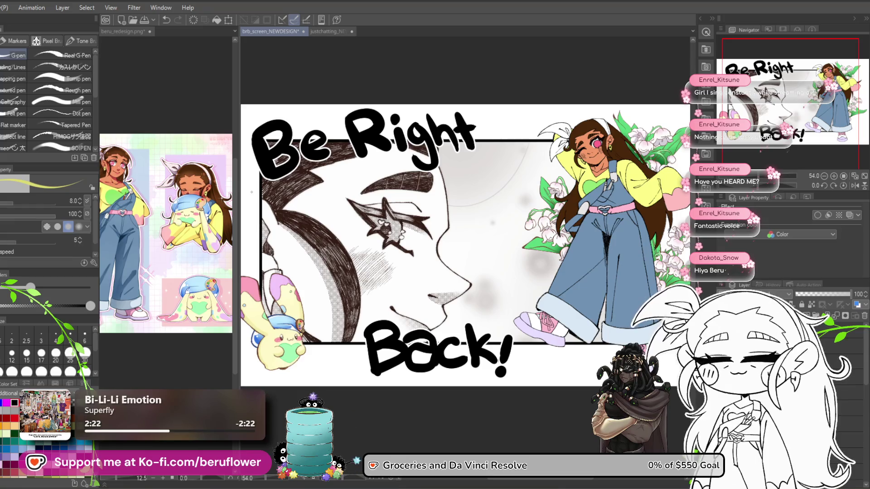
scroll(251, 191, "up", 1)
scroll(252, 192, "down", 1)
scroll(303, 174, "up", 2)
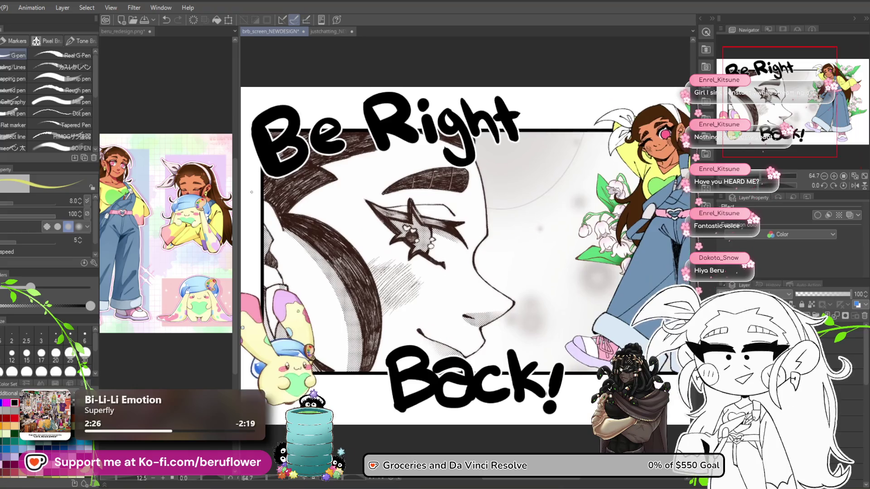
scroll(384, 165, "up", 3)
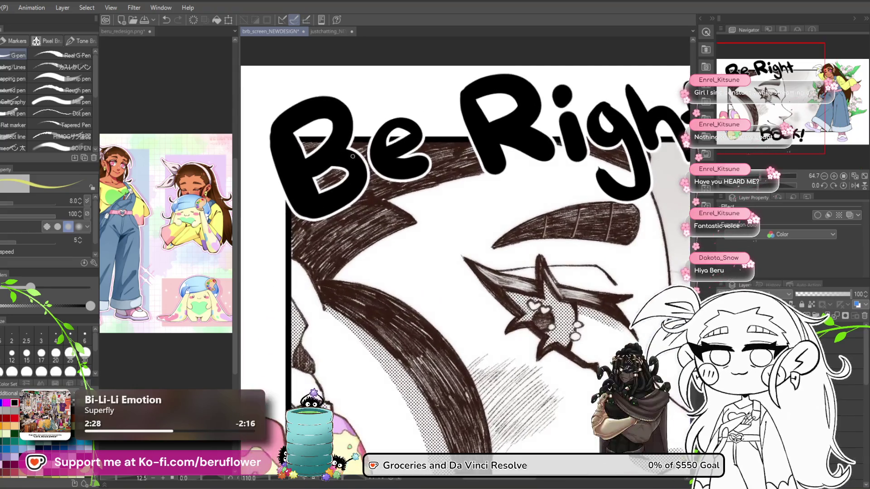
scroll(385, 166, "down", 3)
left_click_drag(599, 265, 510, 250)
scroll(510, 250, "up", 1)
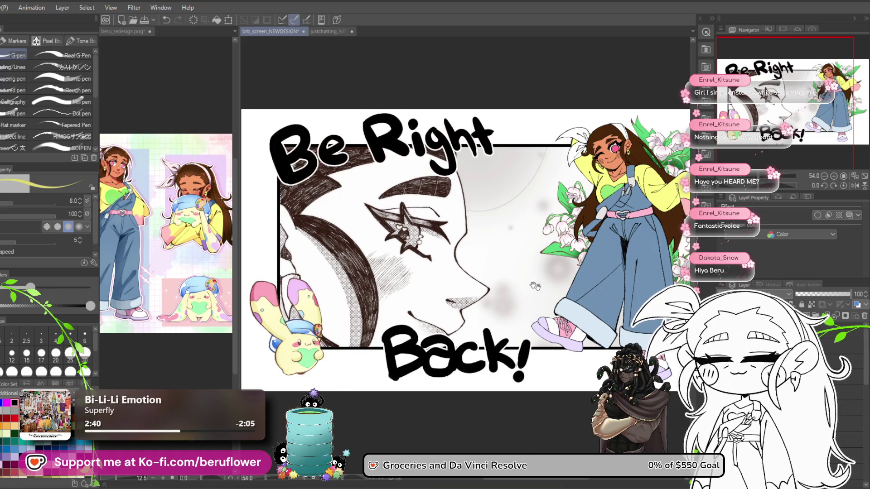
left_click_drag(471, 263, 444, 263)
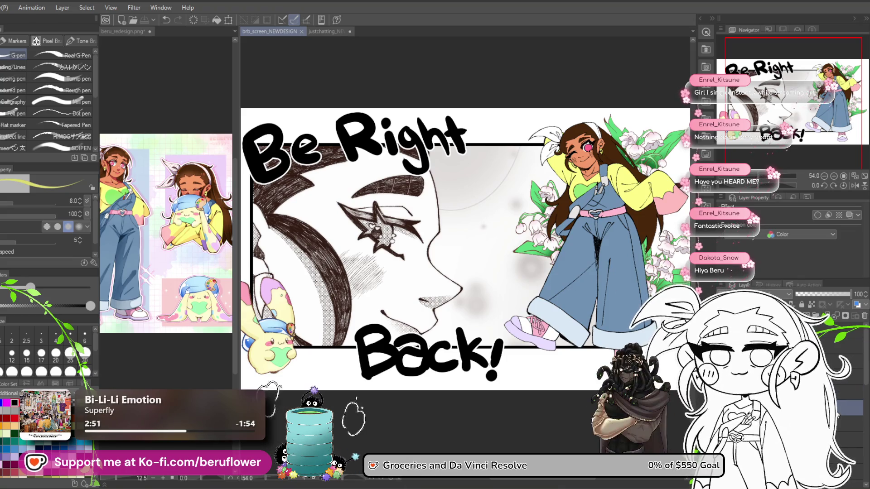
scroll(472, 194, "up", 5)
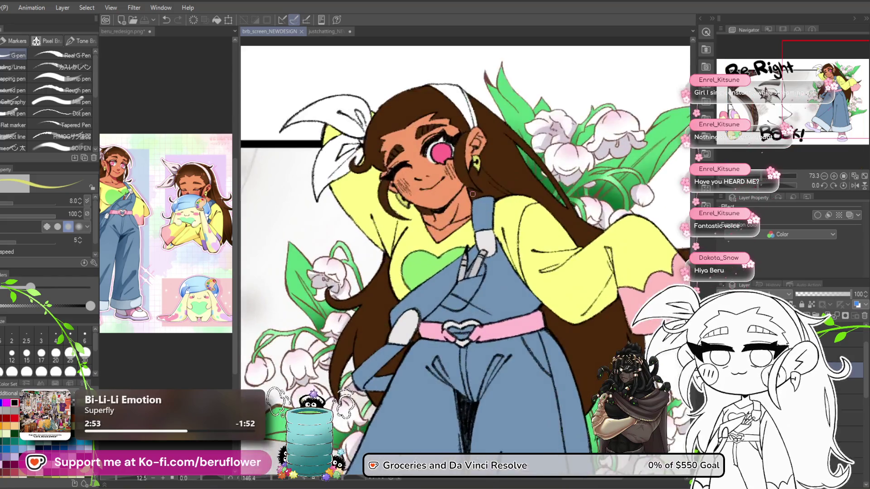
- Compare against the beru_redesign.png reference, then return to the brb_screen_NEWDESIGN artwork
scroll(472, 194, "up", 2)
left_click(123, 31)
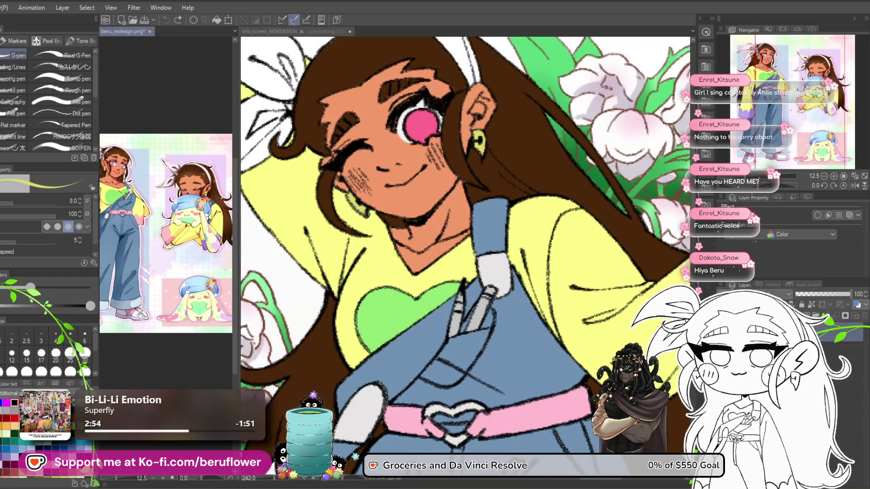
scroll(163, 299, "up", 4)
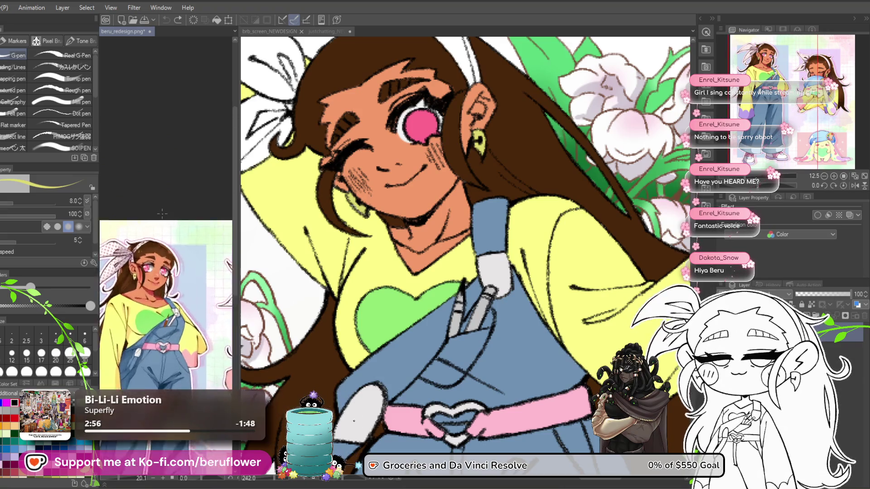
scroll(155, 346, "down", 1)
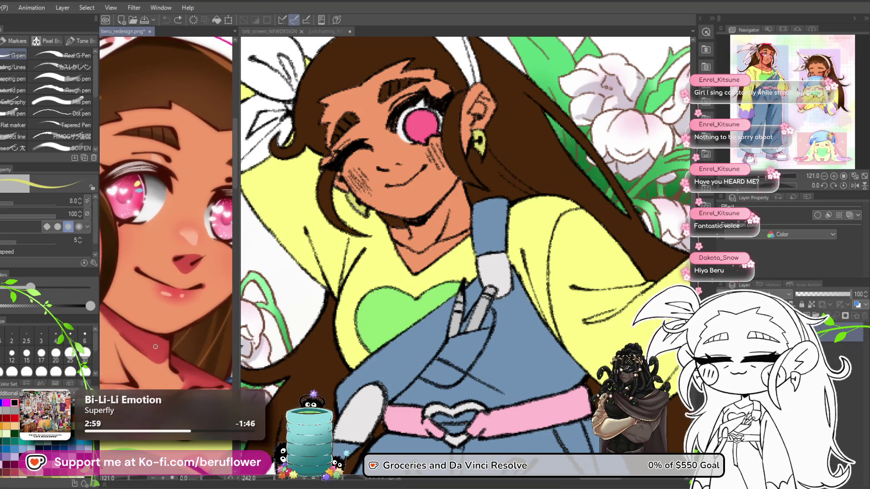
left_click(367, 278)
scroll(456, 199, "up", 5)
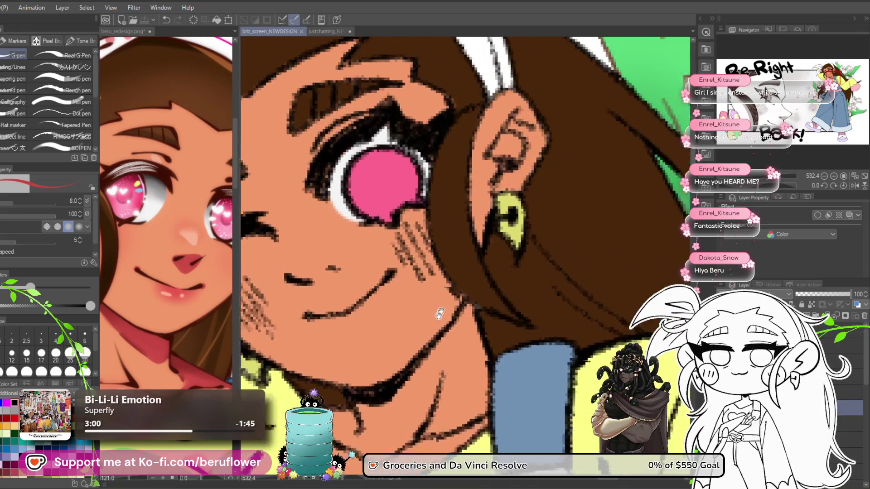
- Redo the red-pink shading stroke along the ear's left edge
key("ctrl+z")
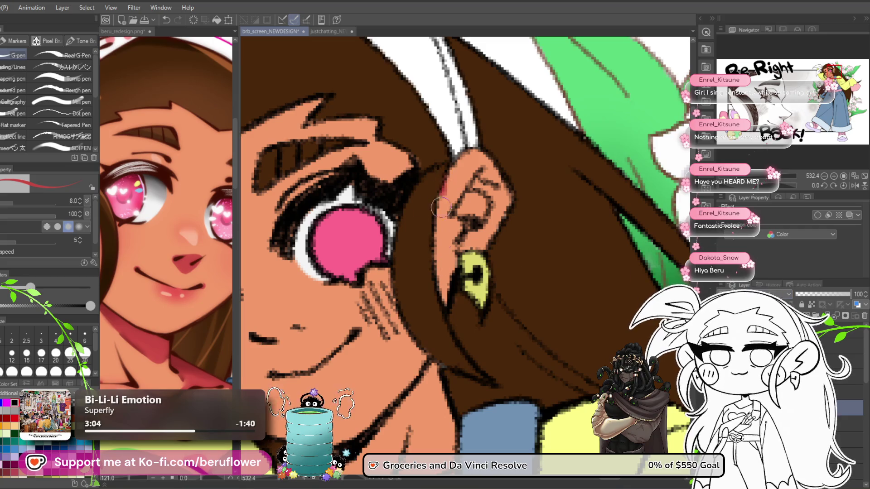
left_click_drag(442, 187, 446, 285)
scroll(439, 268, "down", 5)
scroll(499, 212, "up", 6)
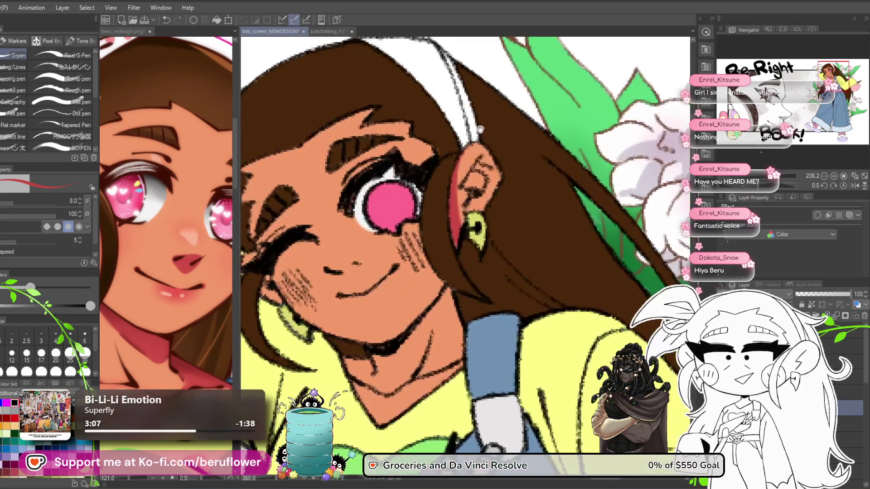
scroll(499, 212, "down", 1)
scroll(410, 260, "up", 1)
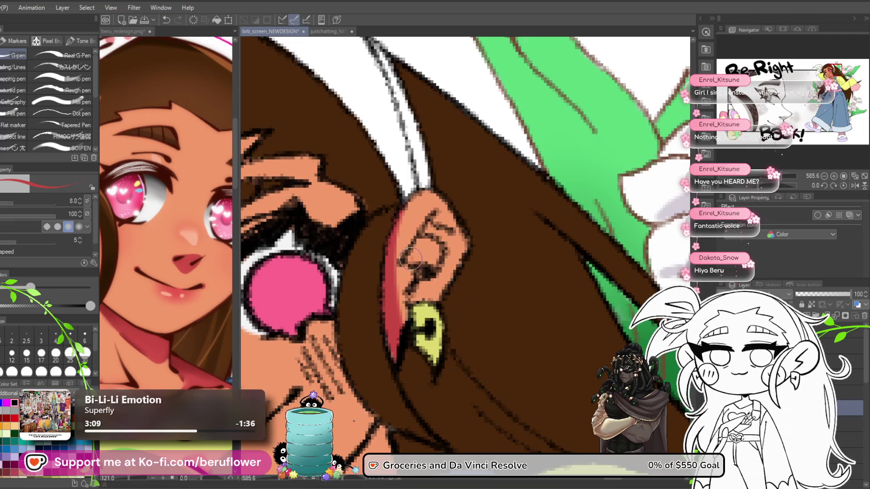
scroll(433, 254, "down", 5)
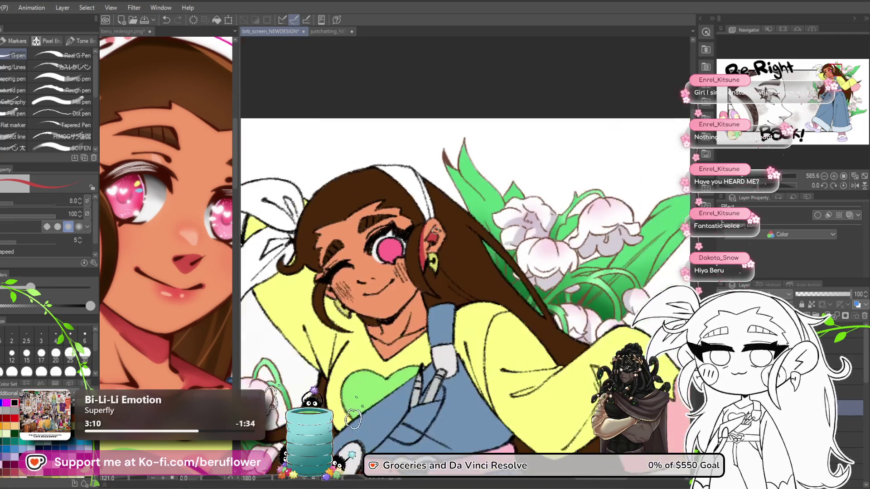
scroll(309, 315, "up", 4)
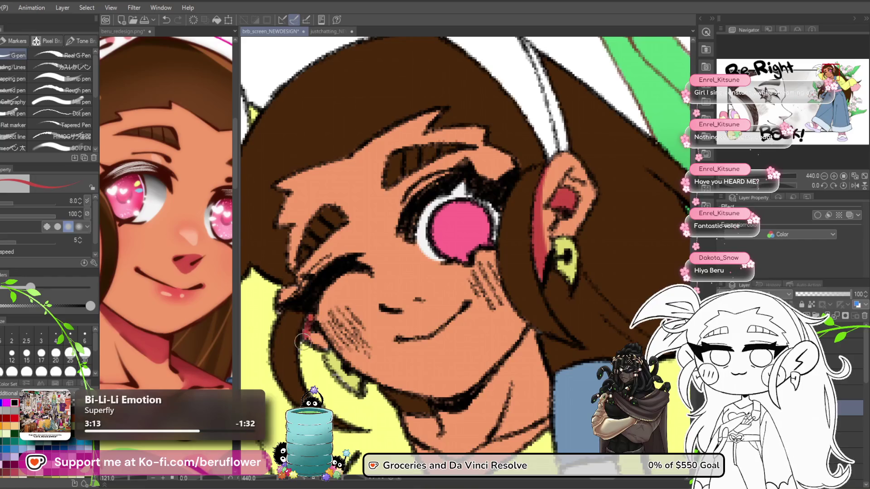
scroll(311, 329, "down", 5)
scroll(447, 312, "up", 5)
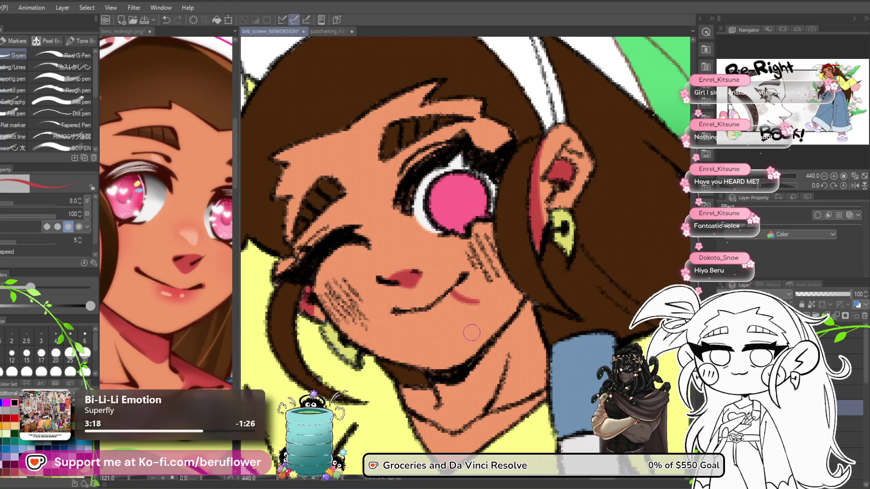
- Try cutting the stray stroke by the mouth, cancel the cut-layer prompt, and view the neck
key("ctrl+x")
key("Escape")
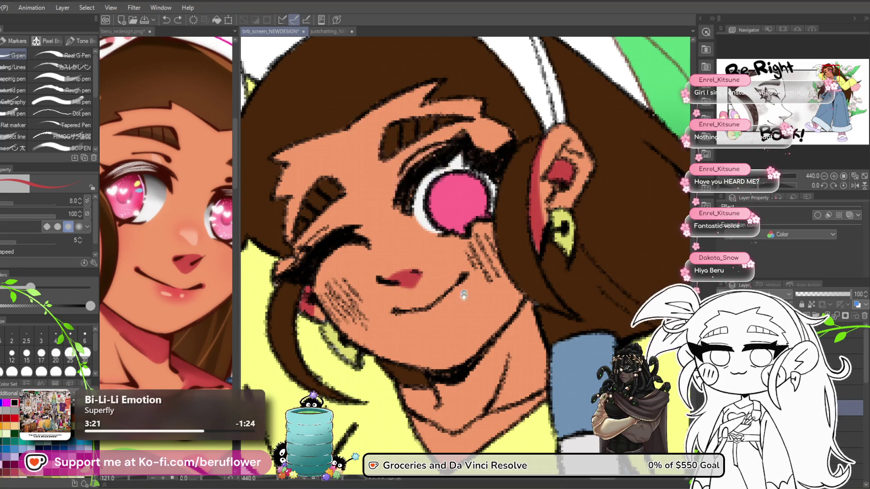
mouse_move(418, 276)
left_mouse_down()
mouse_move(423, 311)
mouse_move(443, 311)
mouse_move(430, 317)
mouse_move(423, 301)
mouse_move(465, 278)
left_mouse_up()
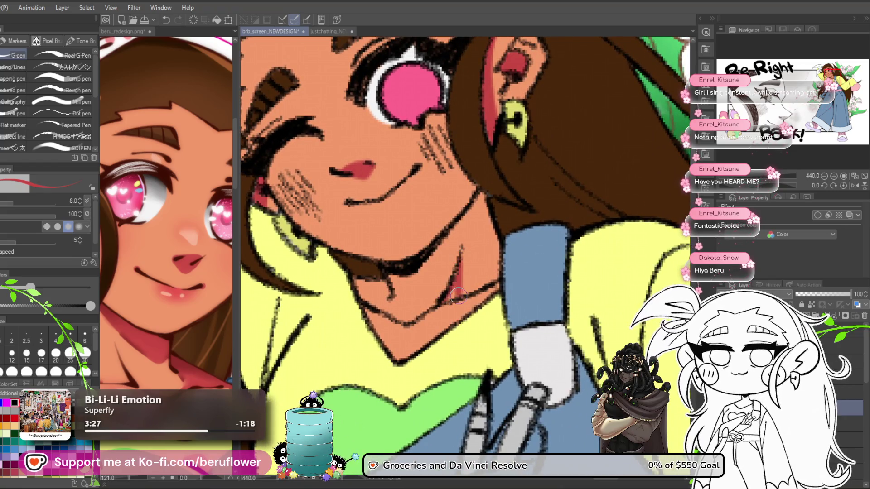
left_click_drag(440, 300, 482, 298)
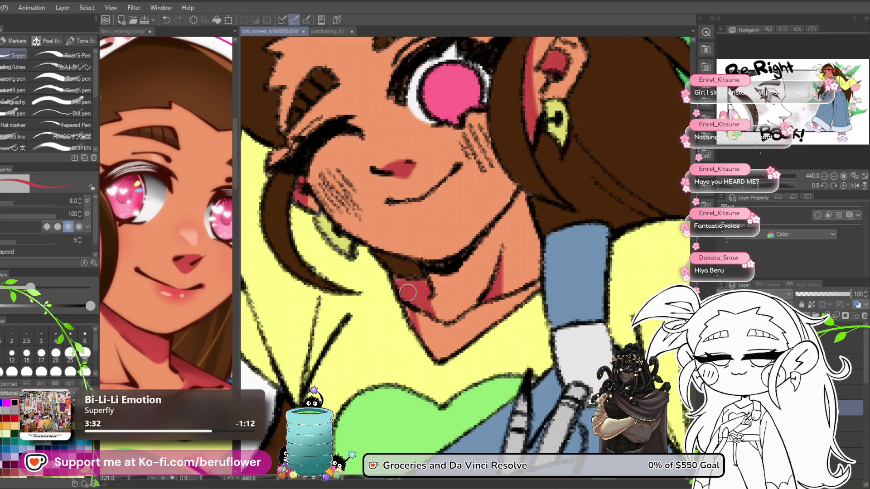
left_click_drag(492, 332, 492, 254)
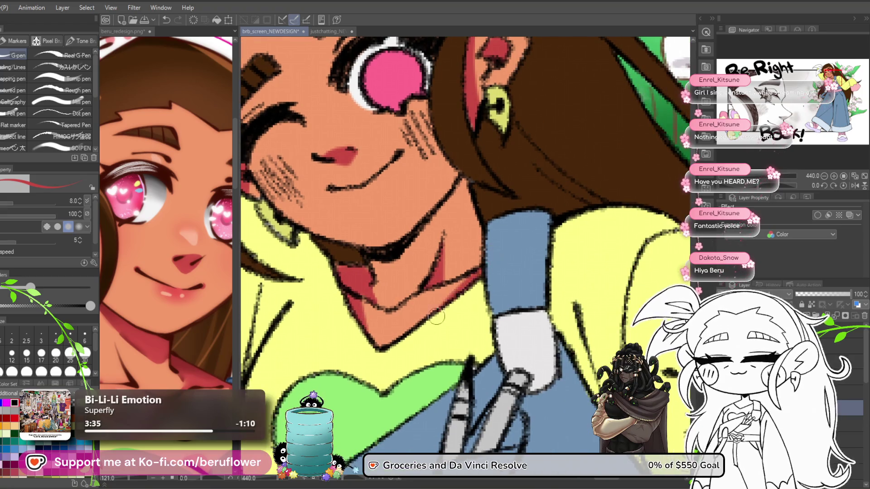
left_click_drag(475, 296, 447, 311)
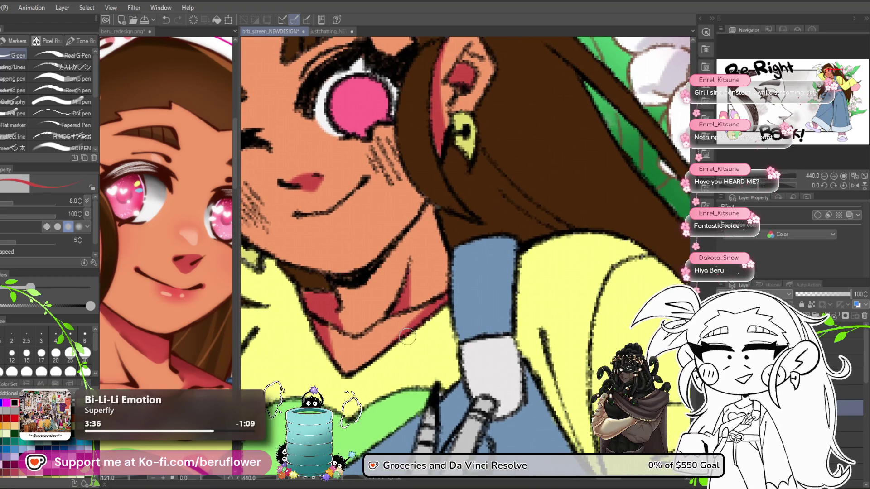
scroll(407, 337, "down", 4)
scroll(438, 351, "up", 3)
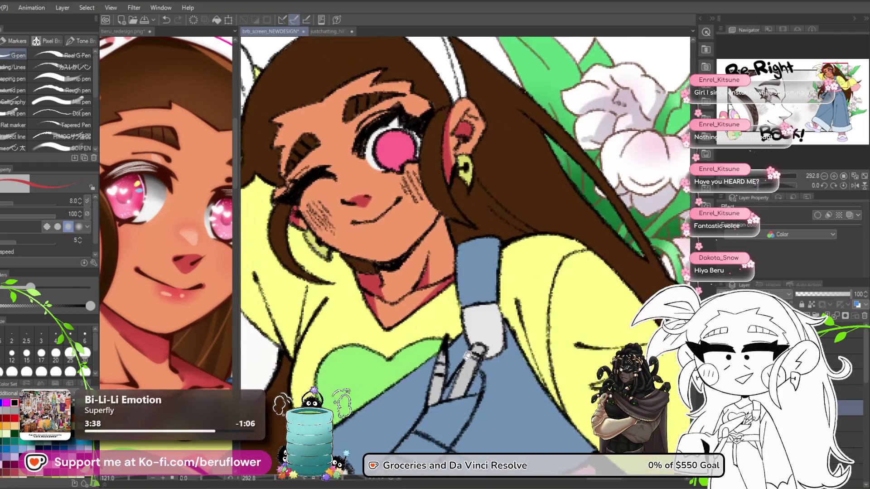
- Look over the flowers, heart belt buckle and torso, then switch to the beru_redesign.png reference
mouse_move(417, 337)
left_mouse_down()
mouse_move(517, 289)
mouse_move(556, 299)
mouse_move(475, 273)
left_mouse_up()
mouse_move(448, 384)
left_mouse_down()
mouse_move(387, 341)
mouse_move(372, 287)
mouse_move(388, 283)
mouse_move(384, 289)
left_mouse_up()
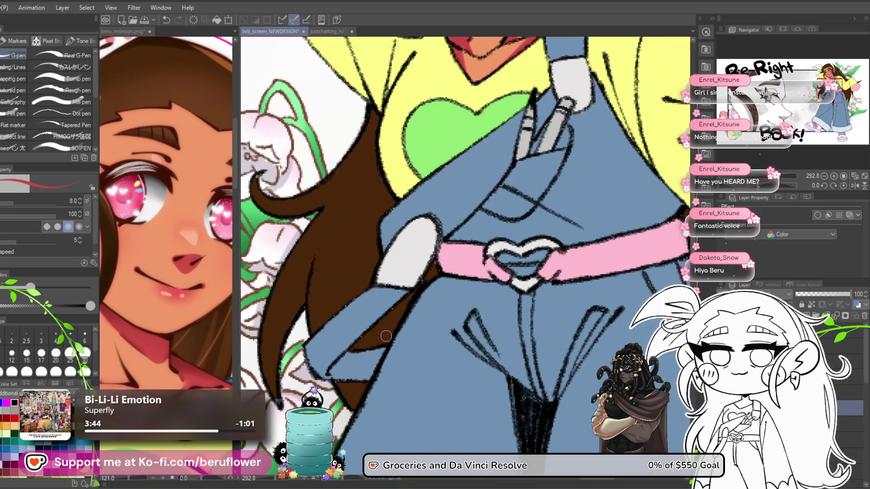
scroll(386, 335, "down", 4)
scroll(394, 298, "up", 2)
scroll(395, 298, "down", 10)
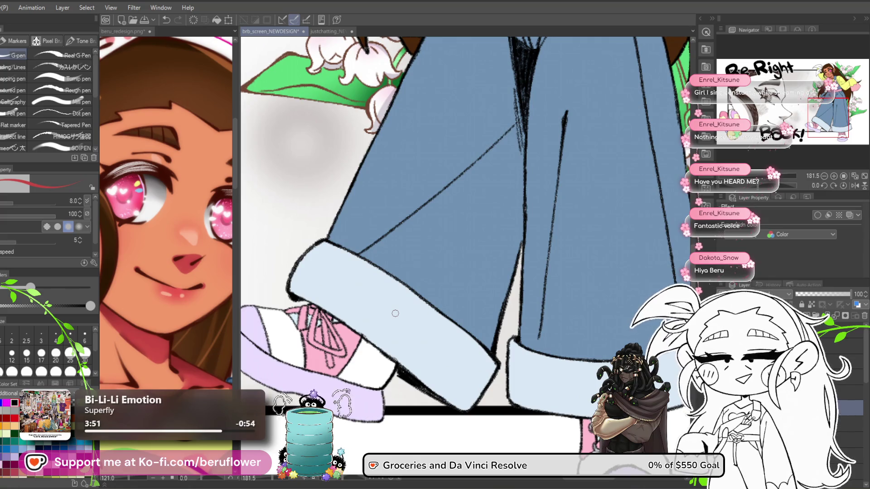
left_click_drag(290, 40, 468, 343)
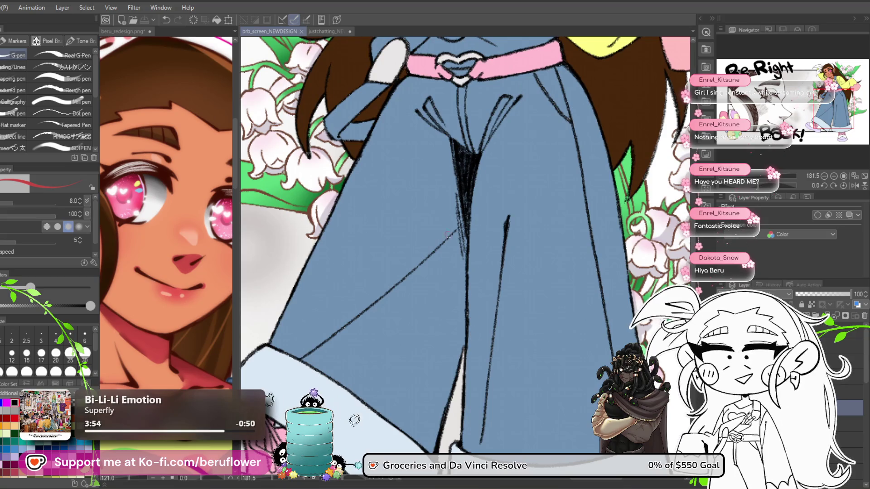
scroll(453, 234, "down", 5)
scroll(415, 365, "up", 3)
scroll(415, 365, "down", 1)
scroll(415, 365, "up", 3)
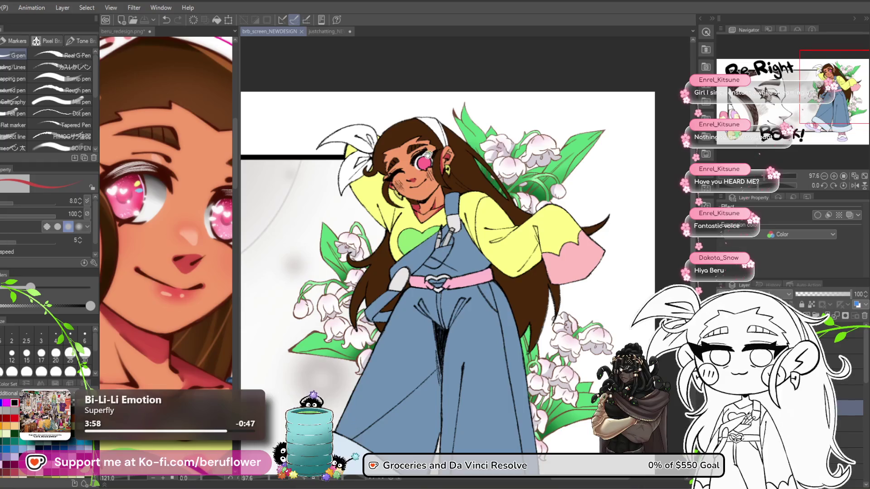
scroll(433, 150, "up", 4)
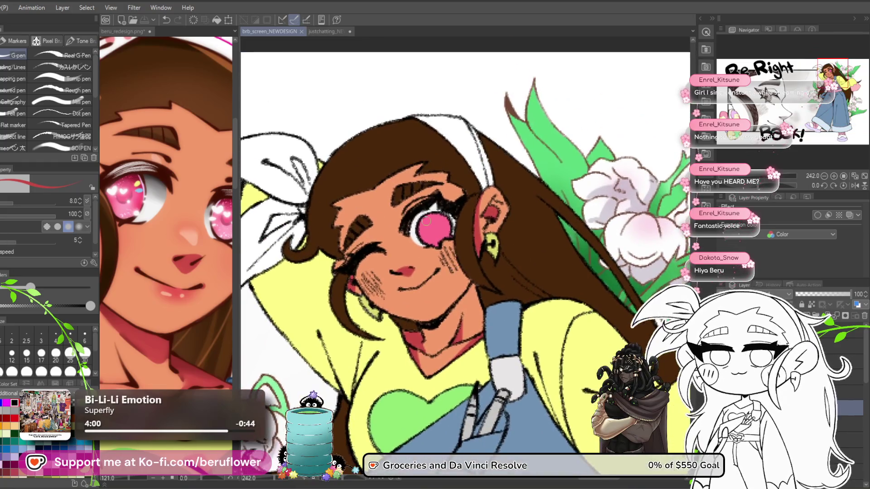
scroll(425, 222, "up", 2)
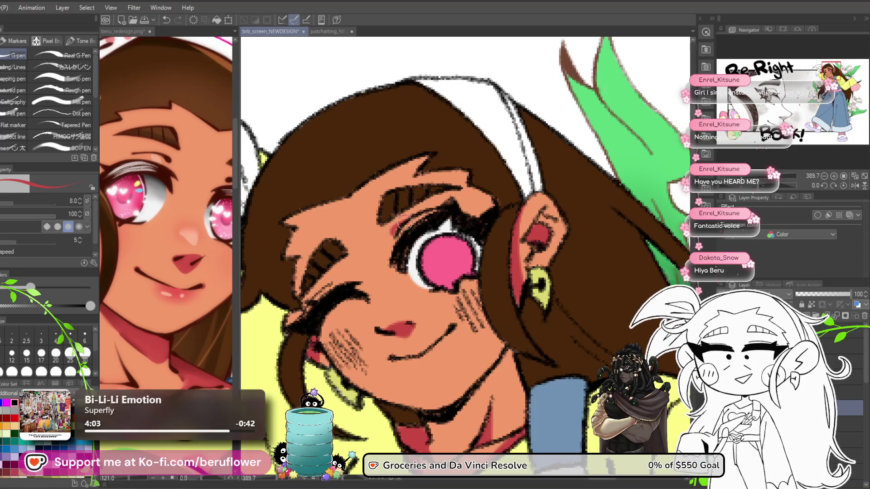
left_click(155, 170)
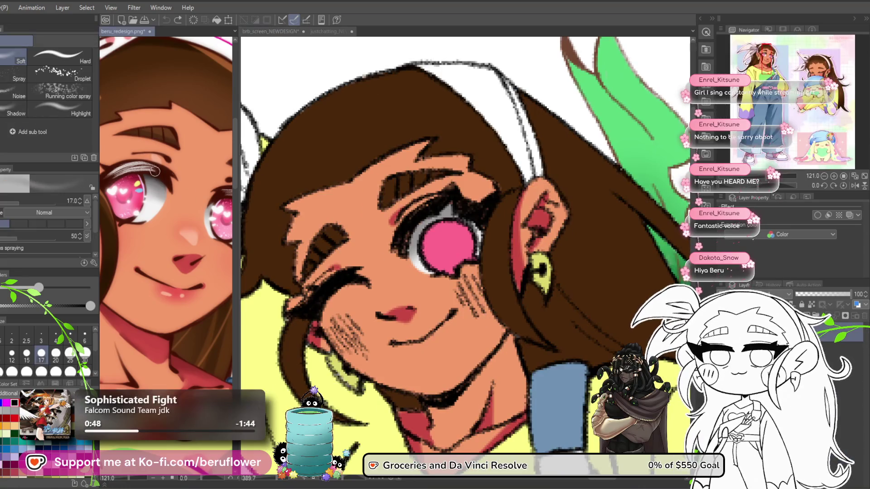
left_click(414, 210)
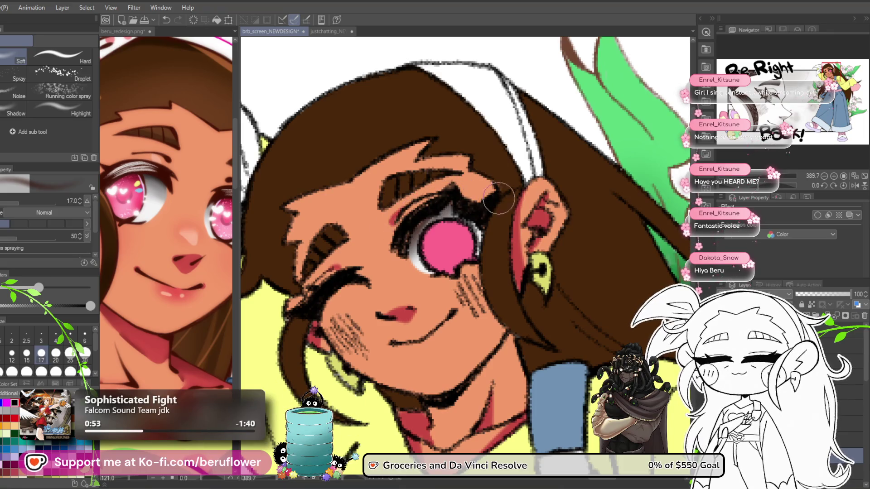
scroll(498, 220, "down", 5)
scroll(501, 218, "up", 3)
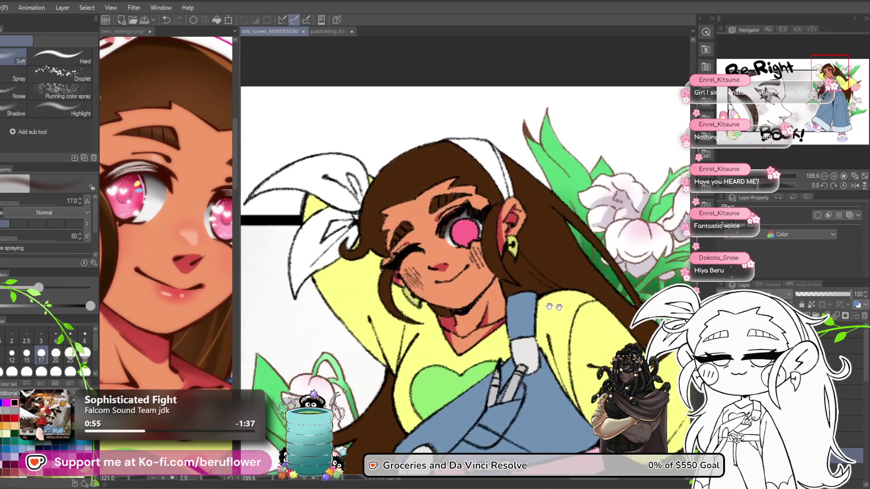
left_click(837, 295)
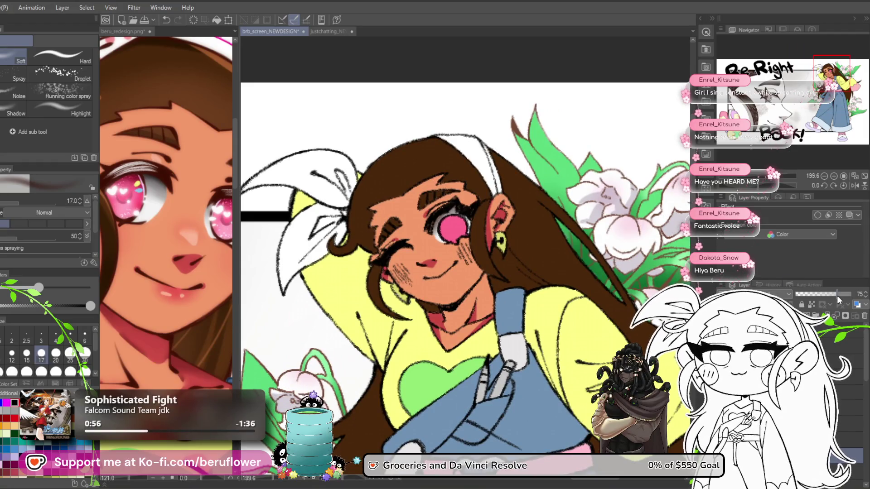
mouse_move(544, 377)
left_mouse_down()
mouse_move(509, 325)
mouse_move(623, 301)
left_mouse_up()
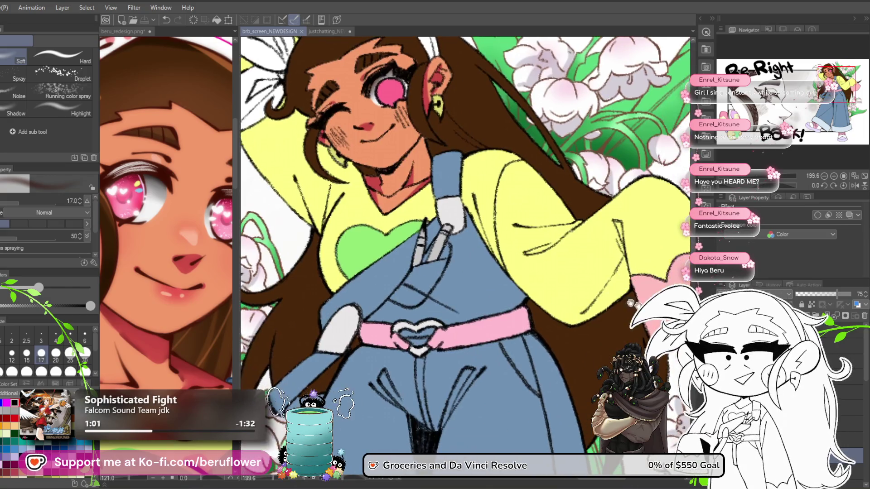
key("ctrl+z")
mouse_move(518, 446)
left_mouse_down()
mouse_move(505, 395)
mouse_move(512, 401)
left_mouse_up()
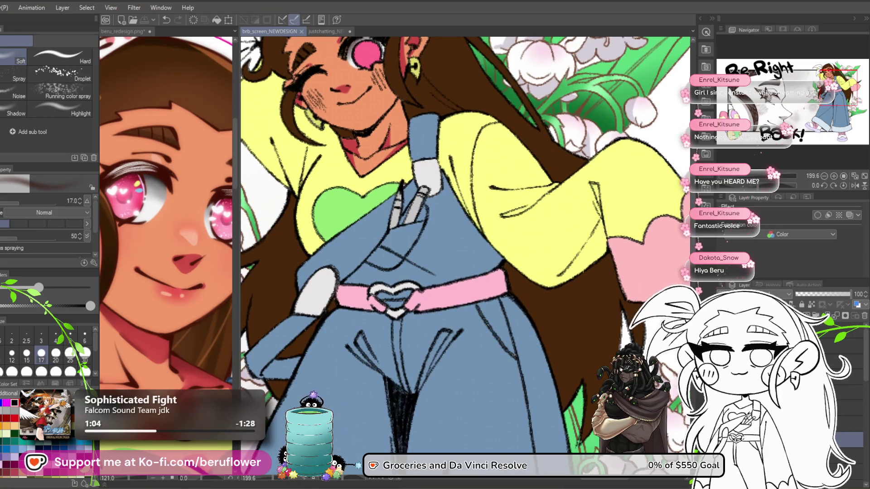
left_click_drag(516, 337, 481, 304)
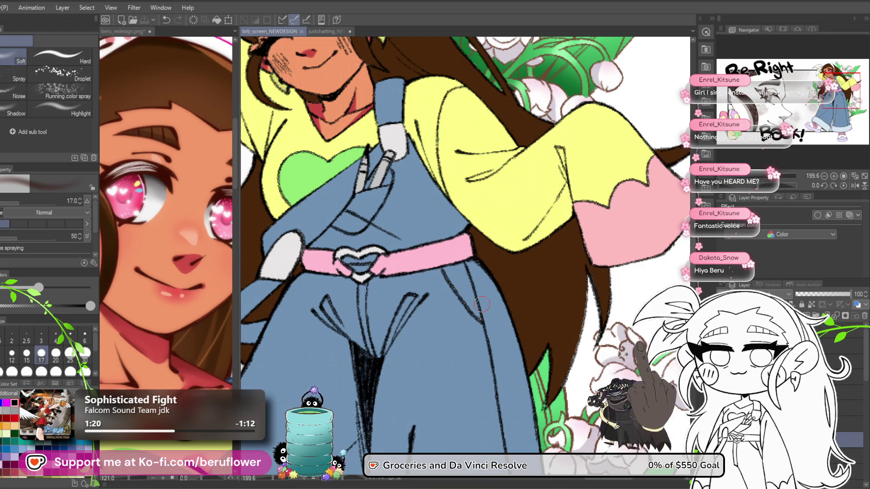
left_click(837, 294)
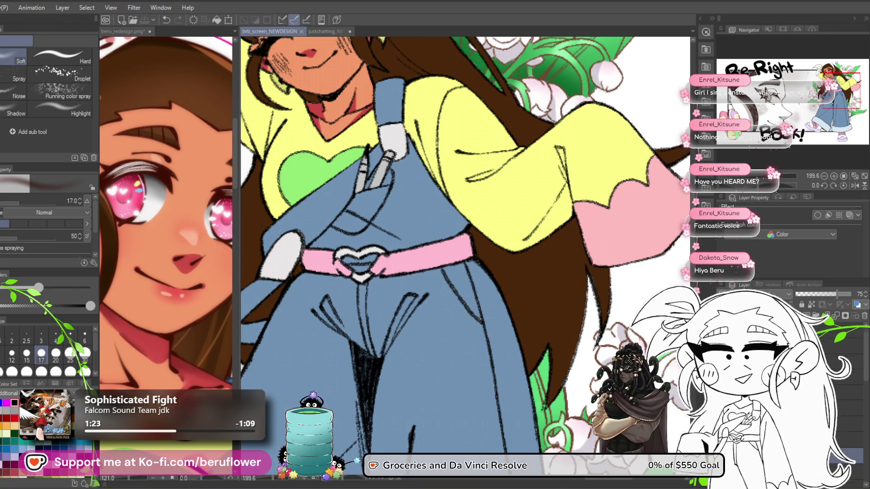
key("alt+bracketright")
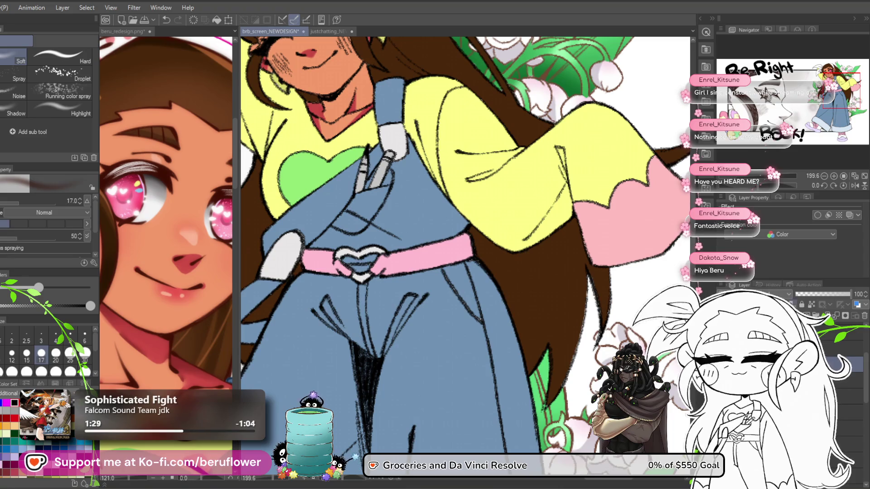
scroll(465, 256, "down", 4)
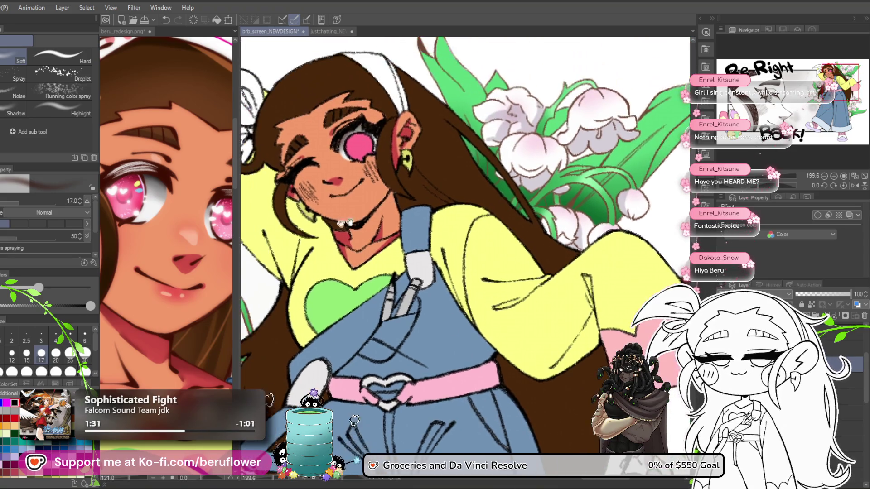
left_click(128, 208)
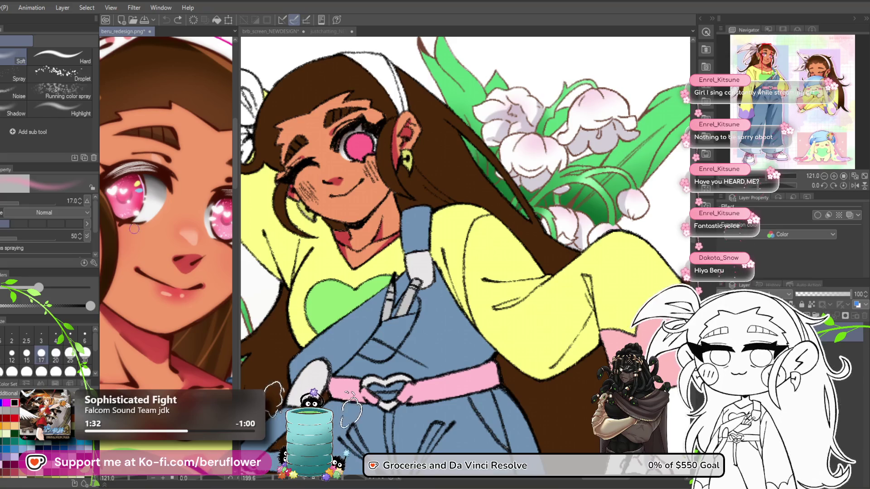
- Back on the BRB artwork, close in on the pink eye and airbrush a soft glow over the iris
scroll(135, 224, "up", 5)
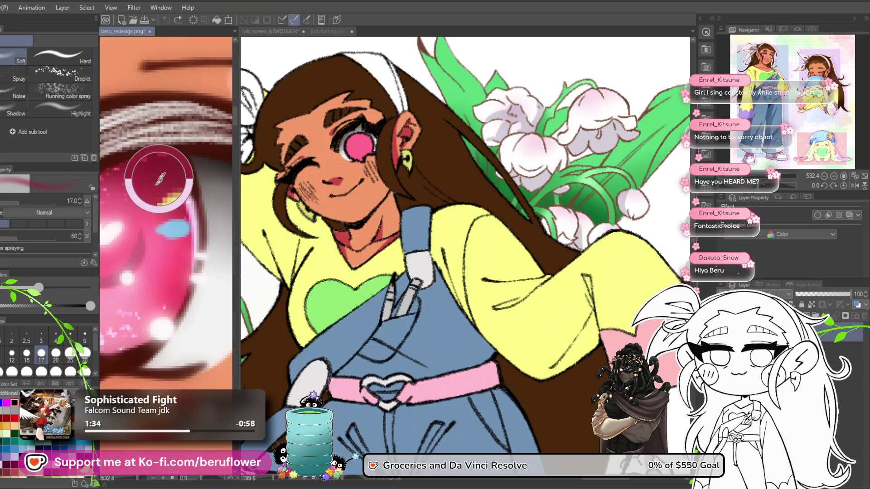
left_click(385, 266)
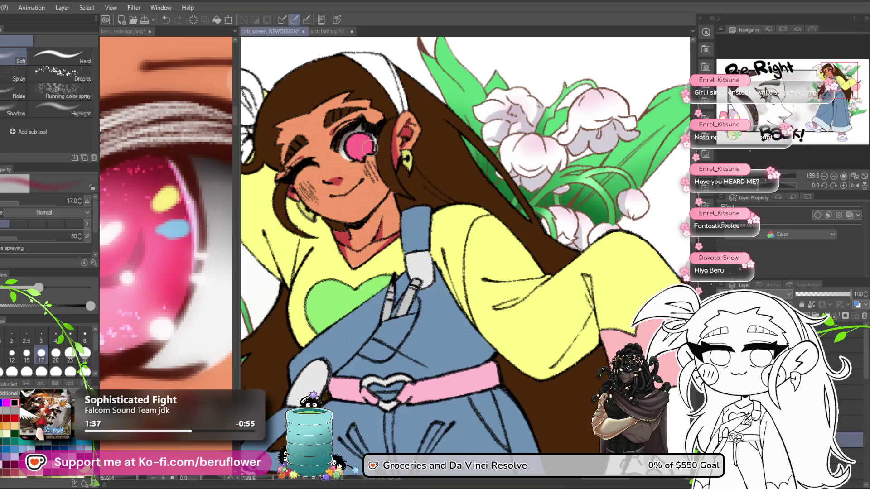
scroll(384, 267, "up", 4)
left_click_drag(366, 249, 368, 256)
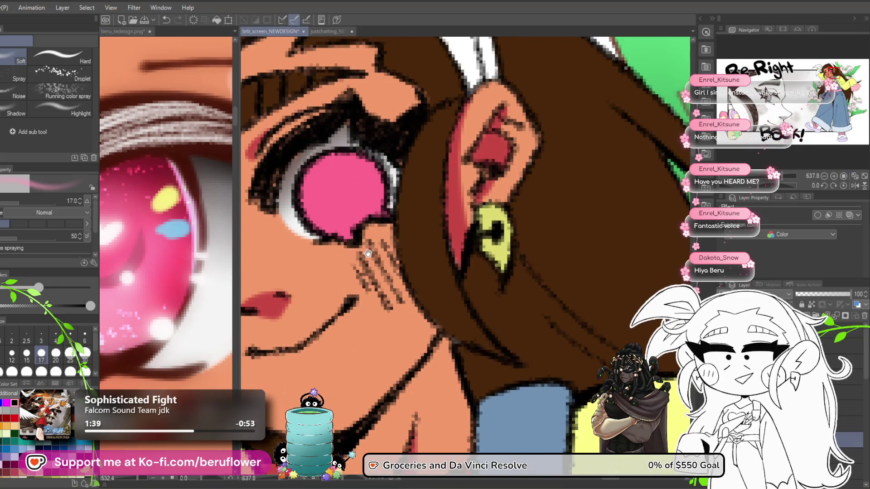
scroll(368, 253, "up", 2)
scroll(368, 253, "down", 5)
scroll(368, 253, "up", 5)
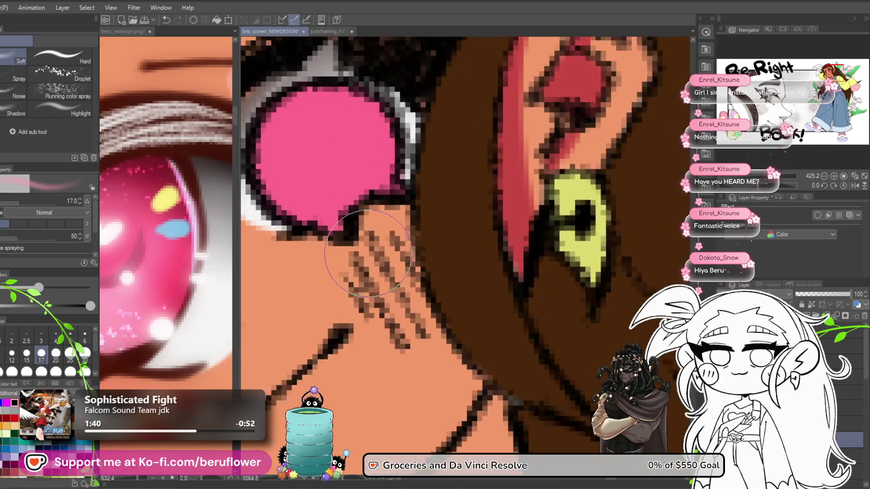
mouse_move(367, 253)
left_mouse_down()
mouse_move(417, 271)
mouse_move(410, 277)
left_mouse_up()
mouse_move(444, 213)
left_mouse_down()
mouse_move(455, 200)
mouse_move(388, 185)
mouse_move(379, 222)
mouse_move(393, 197)
mouse_move(417, 195)
mouse_move(449, 266)
left_mouse_up()
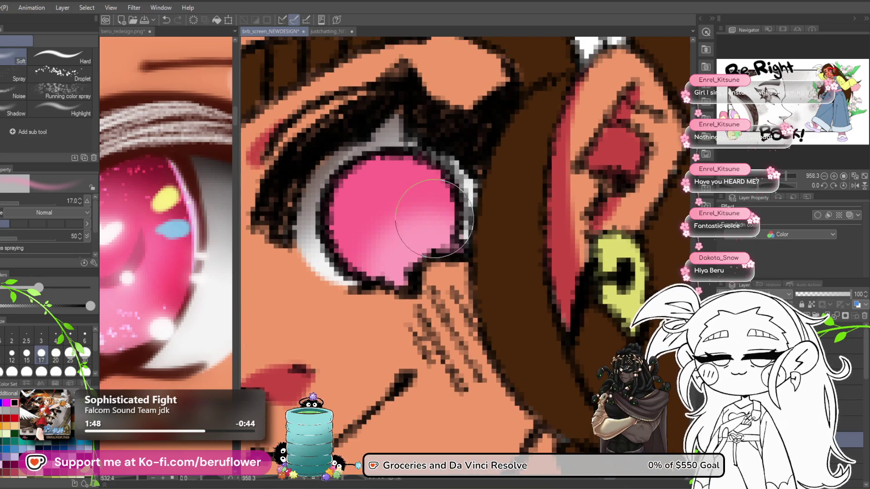
- Darken the upper lashes, dab a dark pupil in the iris with the G-pen, then return to the Airbrush
left_click_drag(408, 219, 419, 230)
left_click_drag(368, 161, 313, 228)
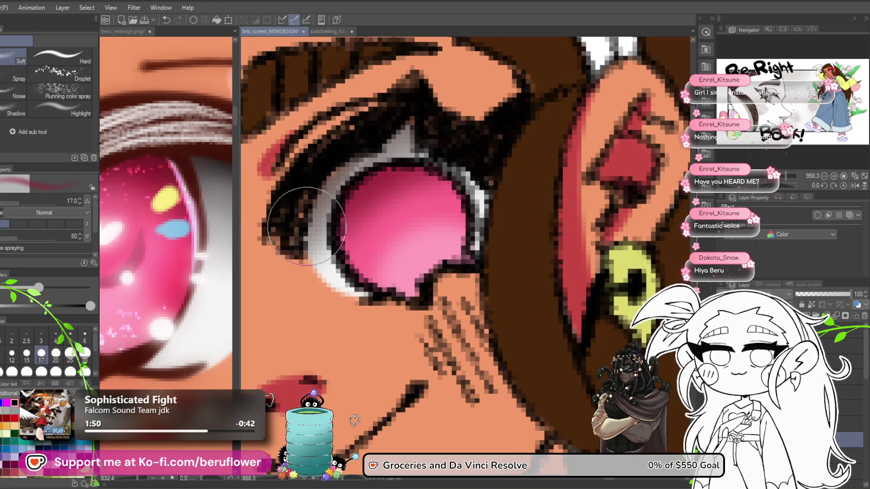
left_click_drag(478, 156, 494, 172)
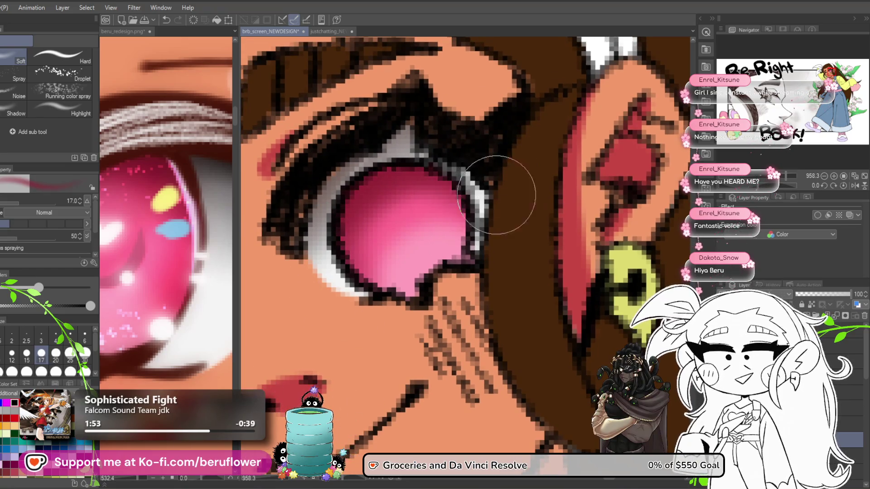
key("p")
mouse_move(390, 210)
left_mouse_down()
mouse_move(410, 225)
mouse_move(402, 221)
left_mouse_up()
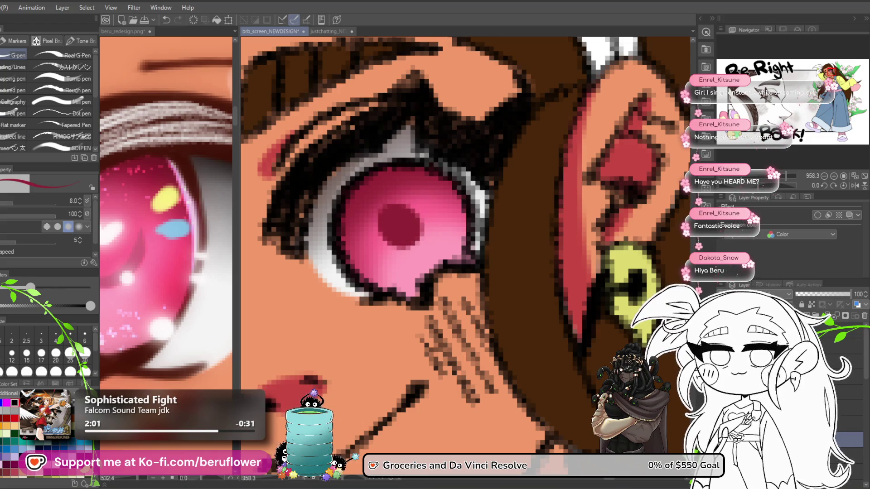
key("b")
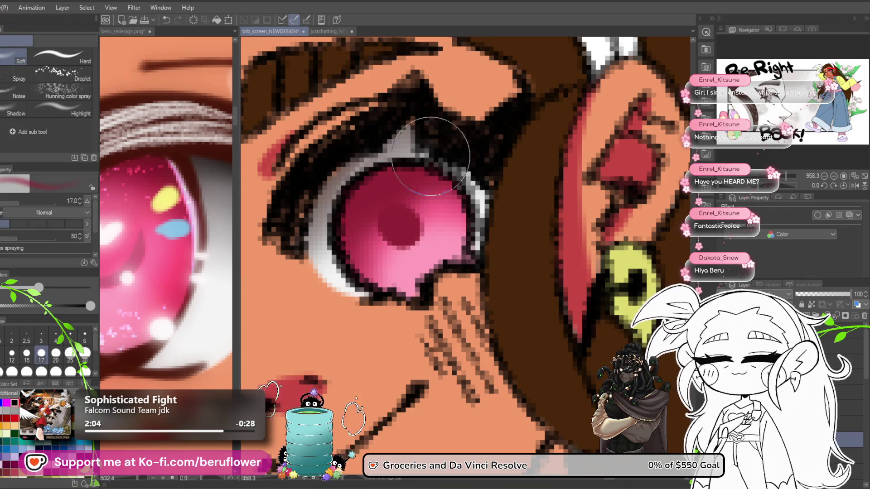
- Bring the eye and ear into view and switch to the eraser
scroll(472, 183, "down", 3)
scroll(471, 182, "down", 5)
scroll(471, 182, "up", 6)
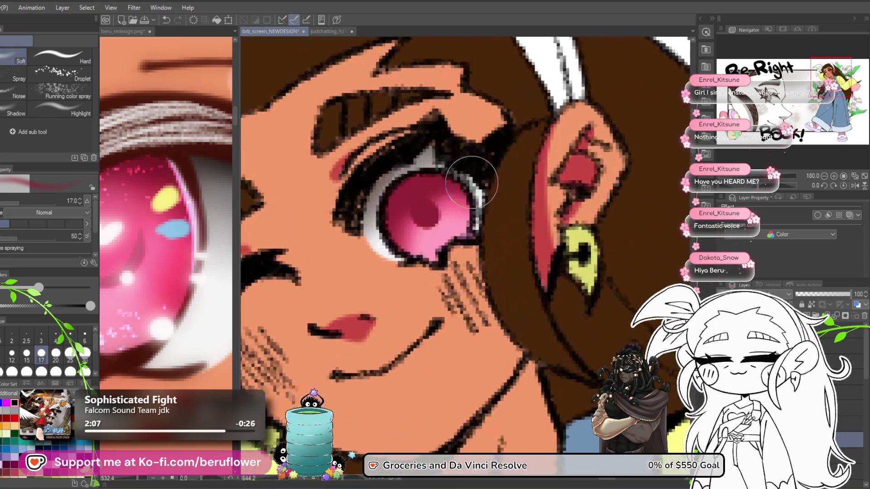
left_click_drag(502, 246, 463, 256)
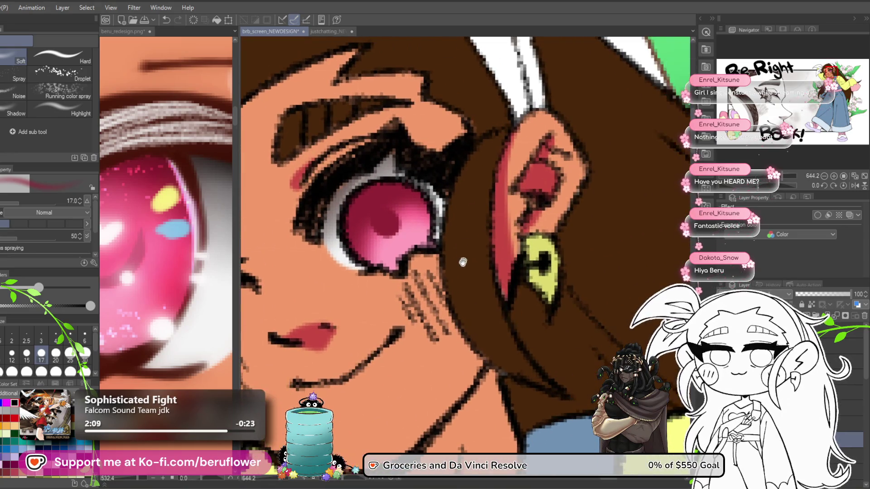
scroll(402, 268, "down", 5)
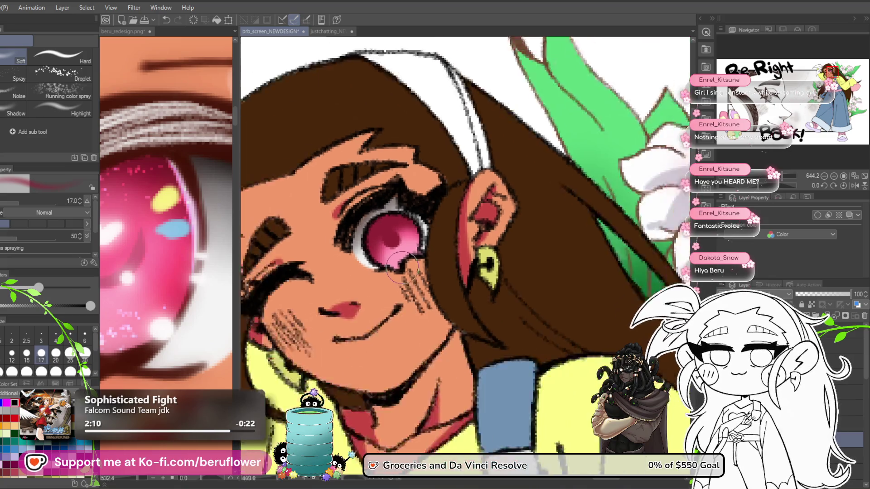
scroll(402, 267, "up", 3)
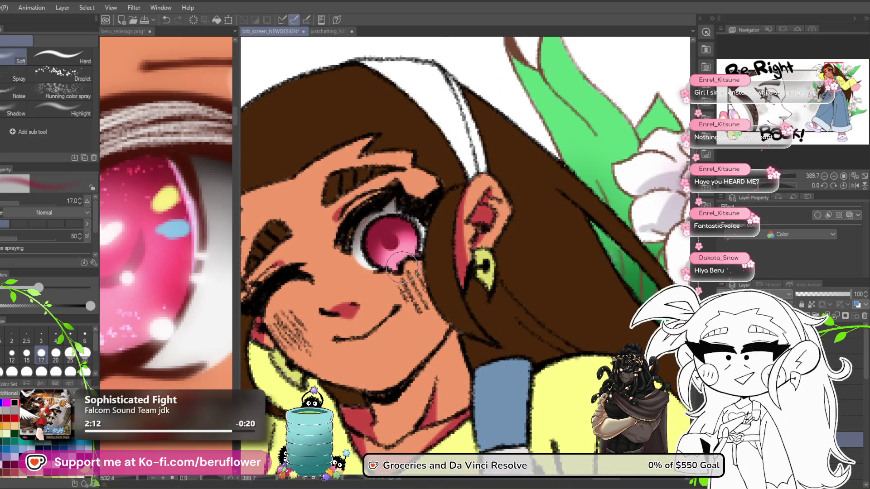
scroll(401, 267, "up", 4)
scroll(402, 267, "down", 4)
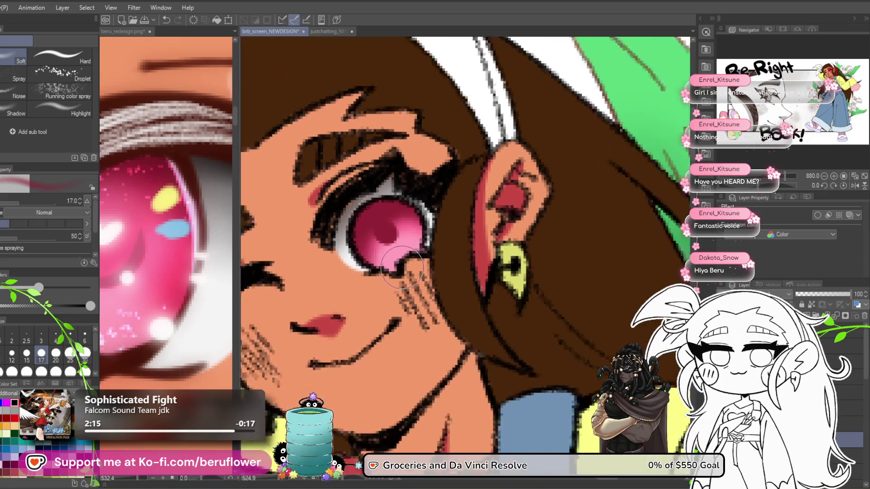
scroll(402, 267, "up", 3)
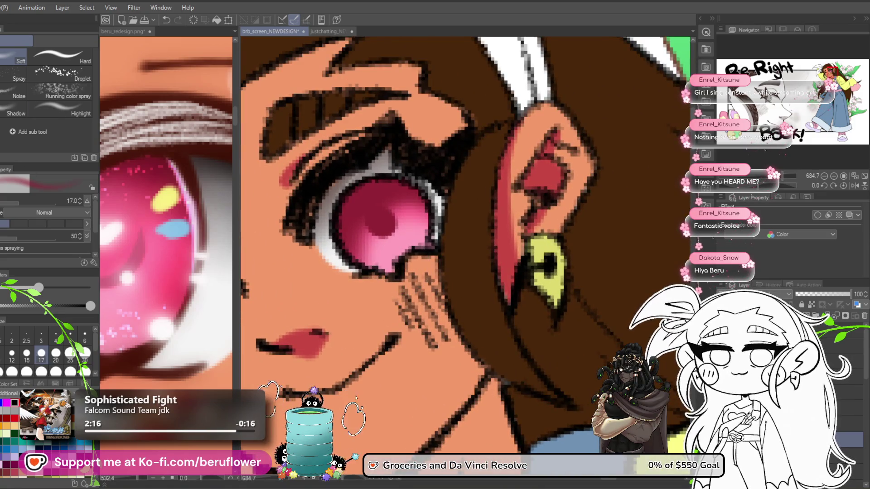
key("p")
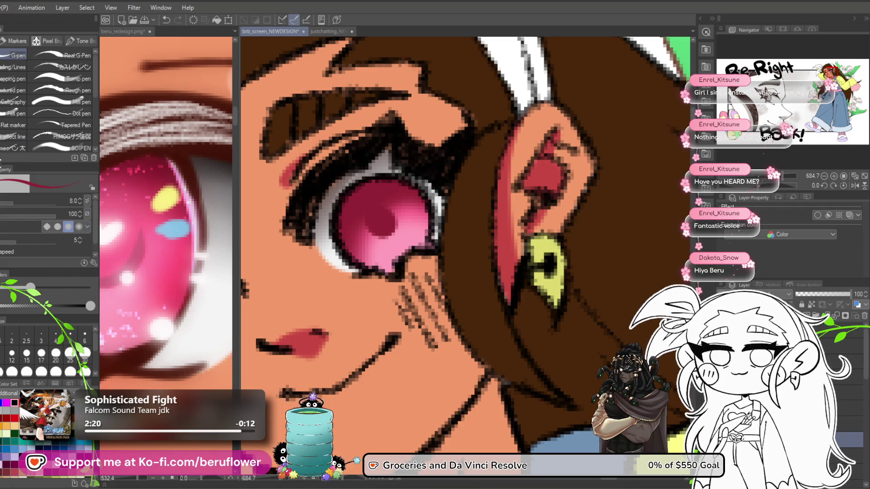
key("e")
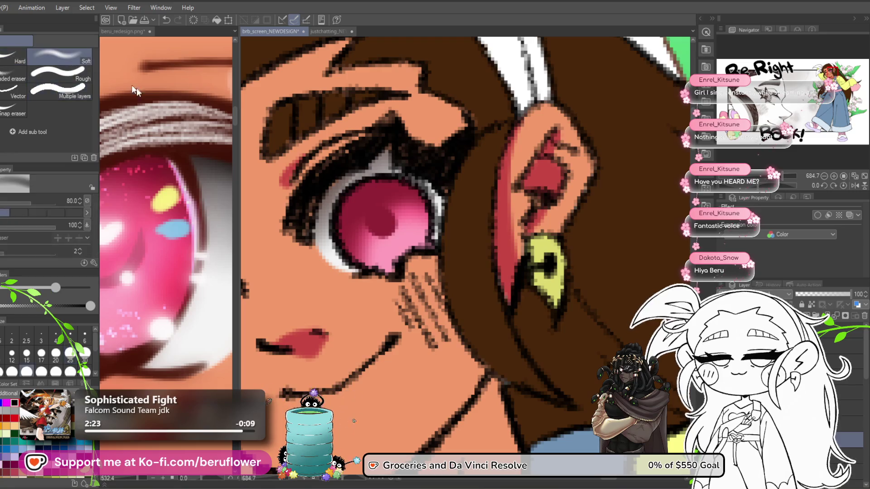
left_click_drag(386, 217, 410, 222)
- Shrink the eraser to a fine size and erase the dark centre of the pupil
key("bracketleft")
key("bracketleft")
key("bracketleft")
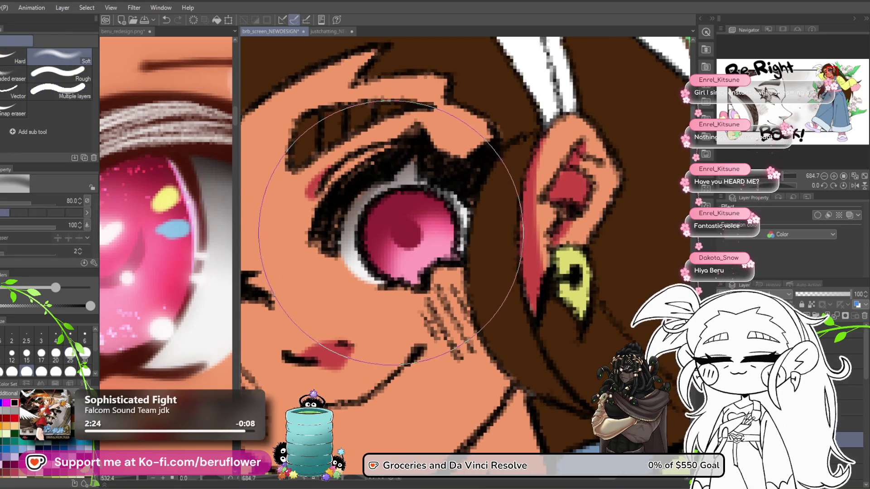
key("bracketleft")
key("bracketleft")
key("bracketleft")
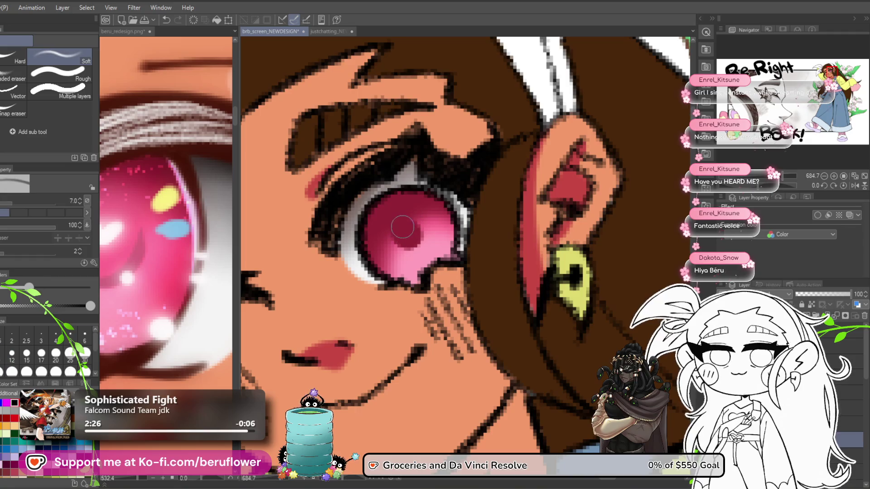
left_click_drag(401, 225, 407, 234)
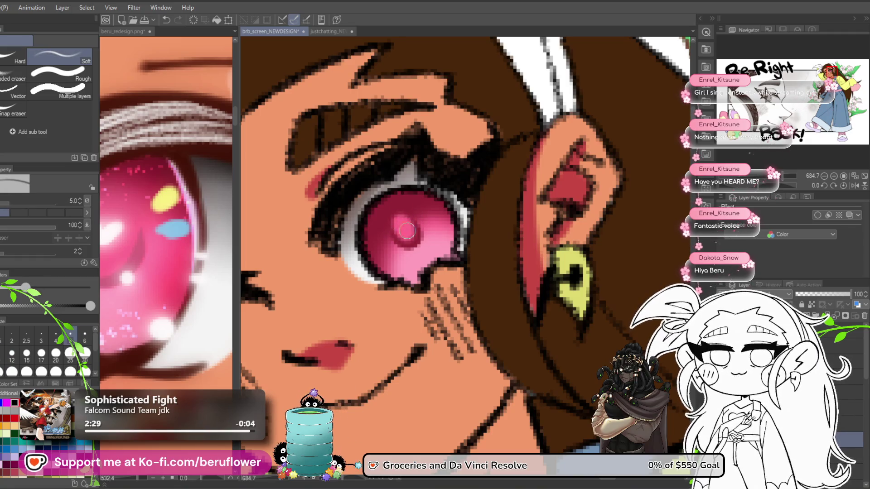
scroll(406, 227, "down", 10)
scroll(406, 227, "up", 11)
left_click_drag(403, 231, 398, 222)
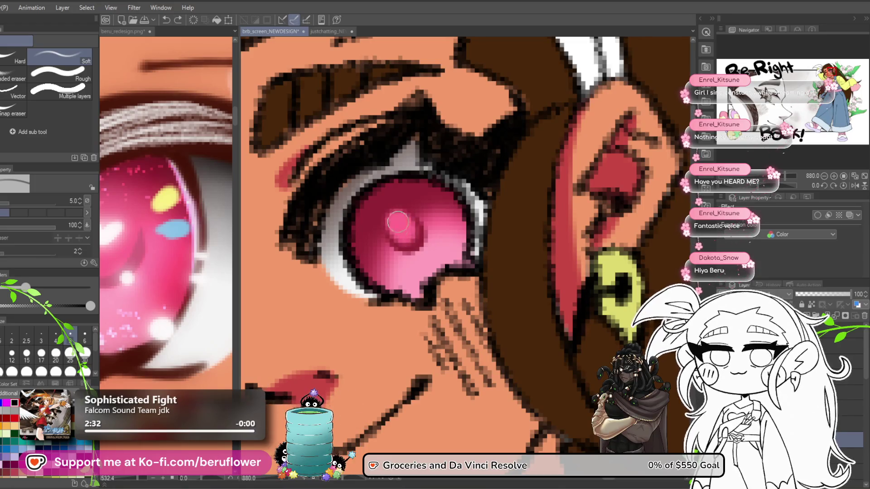
scroll(401, 216, "down", 10)
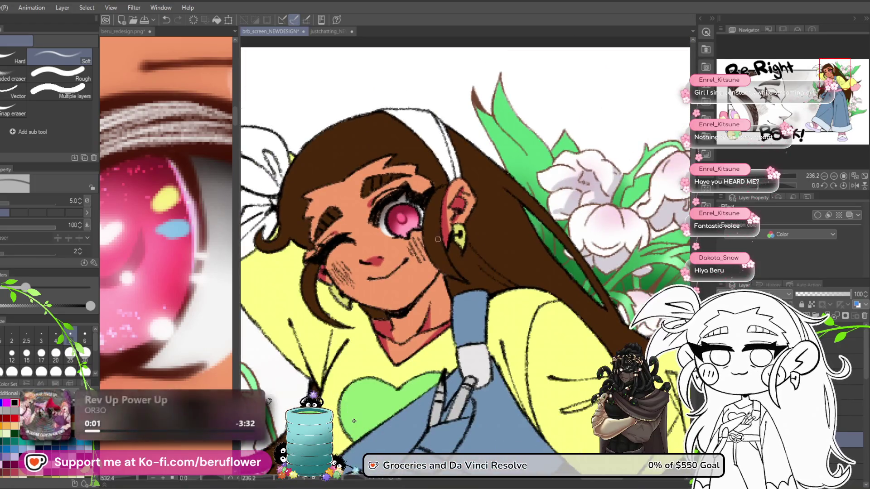
scroll(444, 240, "up", 9)
left_click_drag(324, 193, 407, 252)
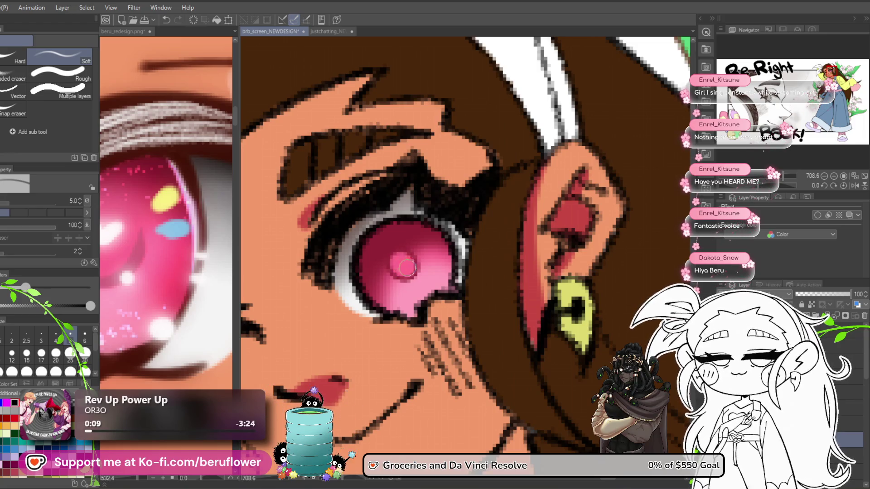
- Sample pink from the reference eye, test a lighter stroke on the iris, and undo it
key("ctrl+0")
scroll(406, 261, "up", 5)
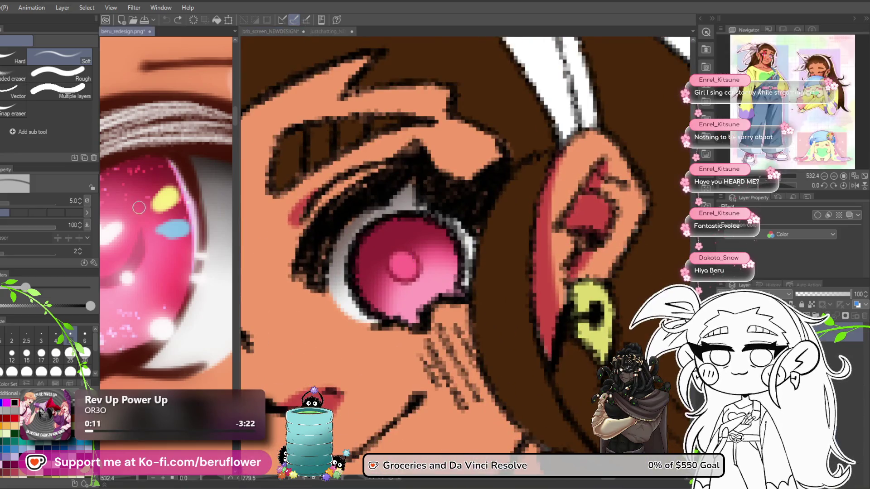
mouse_move(159, 255)
left_mouse_down()
mouse_move(172, 283)
mouse_move(186, 213)
mouse_move(175, 206)
mouse_move(173, 216)
left_mouse_up()
left_click(449, 209)
left_click_drag(378, 269, 397, 246)
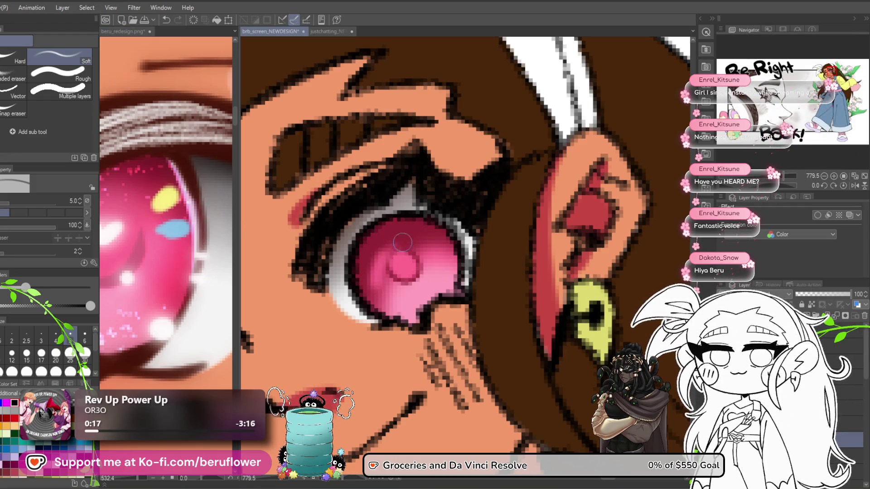
key("ctrl+z")
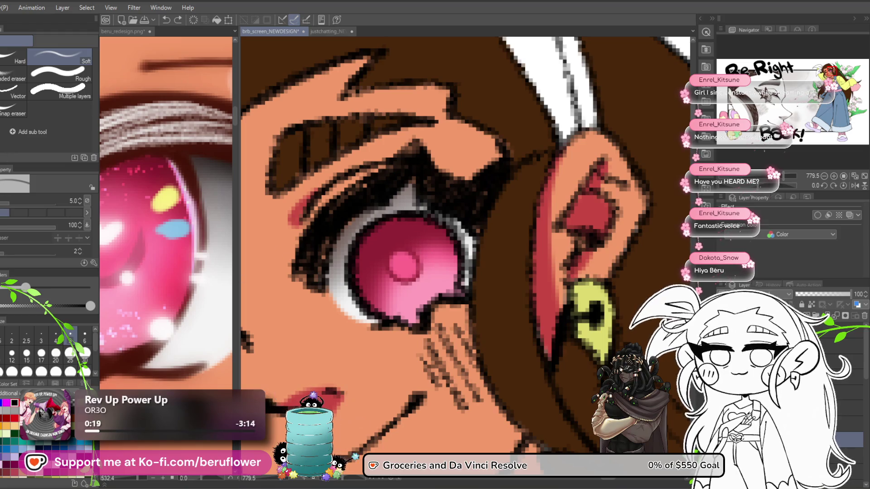
key("b")
mouse_move(388, 245)
left_mouse_down()
mouse_move(408, 224)
mouse_move(397, 256)
left_mouse_up()
- With a smaller airbrush, spray lighter pink onto the upper-right iris
key("bracketleft")
key("bracketleft")
key("bracketleft")
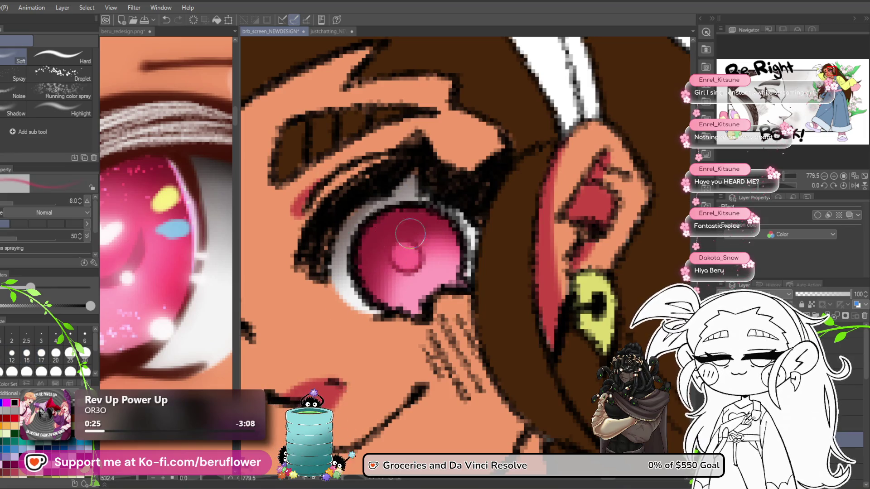
left_click_drag(431, 222, 438, 223)
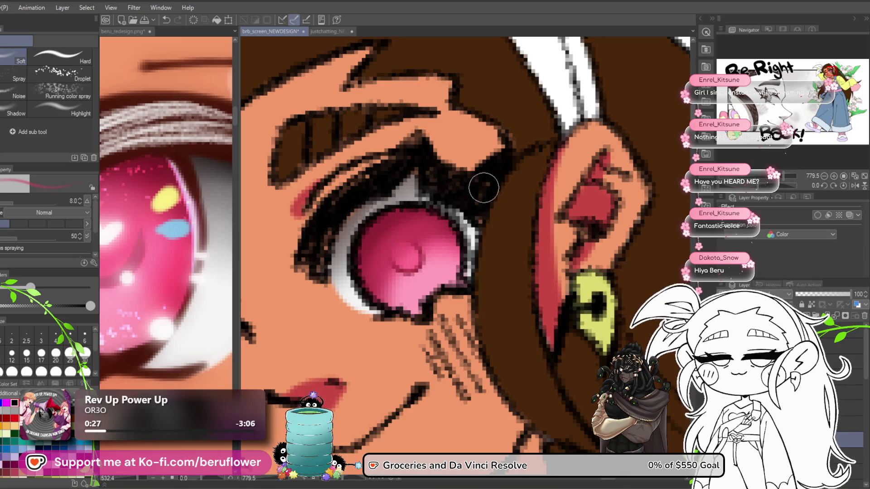
scroll(474, 236, "down", 5)
scroll(475, 236, "up", 6)
scroll(439, 247, "up", 4)
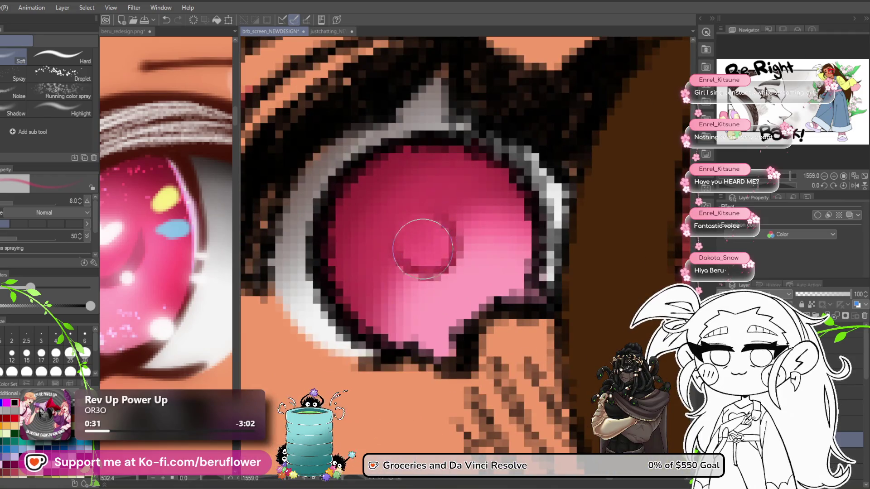
scroll(420, 230, "down", 5)
scroll(420, 230, "up", 3)
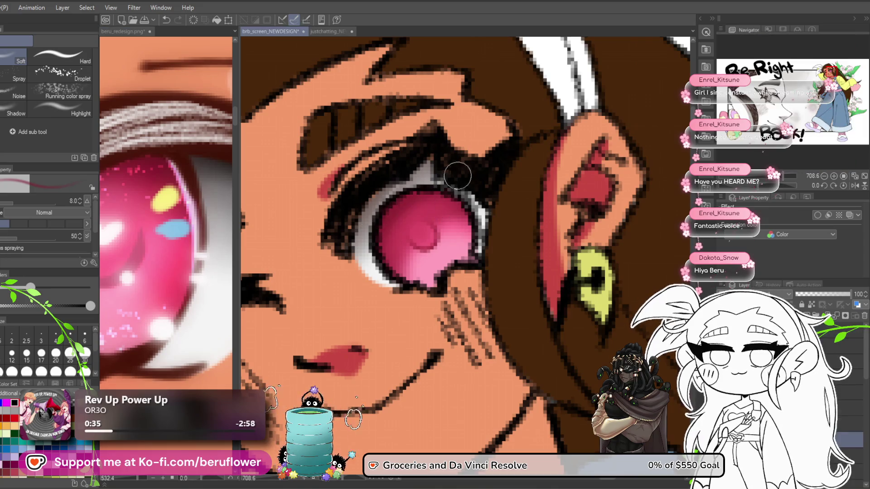
- Using the G-pen, add a pale pink highlight at the pupil's upper right, redoing a misplaced one
key("p")
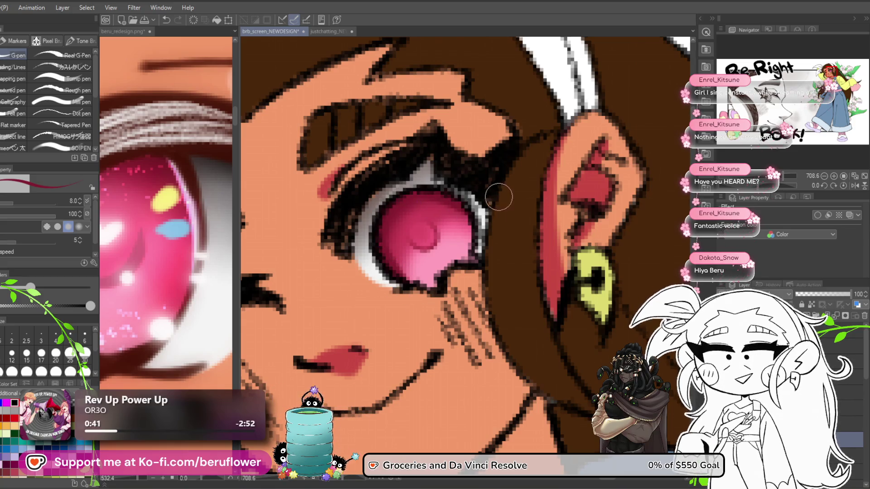
left_click_drag(498, 195, 473, 167)
left_click_drag(480, 199, 492, 210)
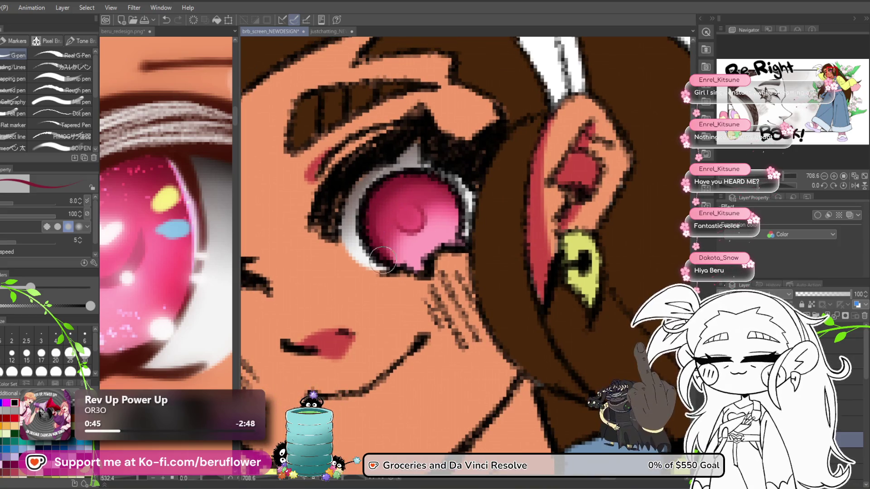
scroll(425, 277, "down", 8)
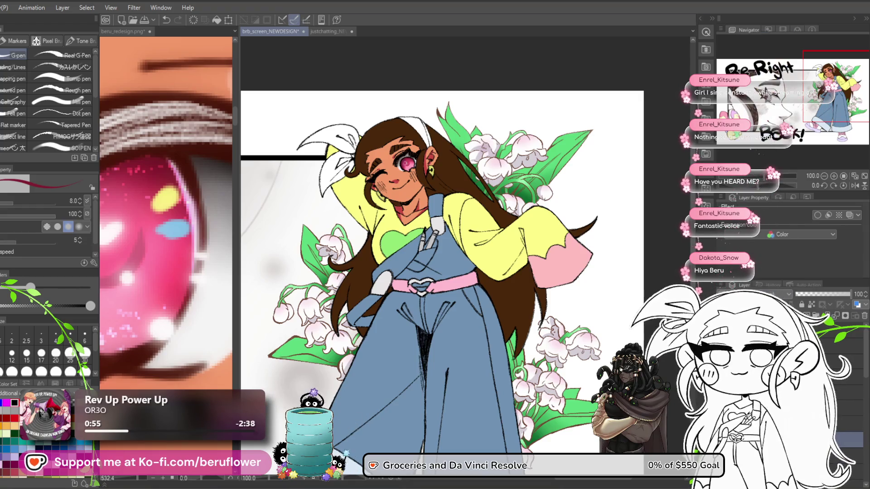
scroll(381, 162, "up", 5)
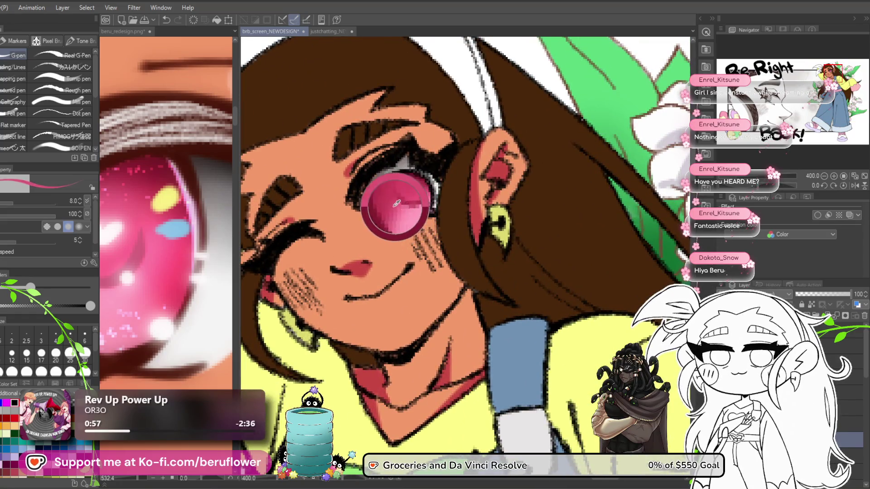
scroll(390, 194, "up", 5)
mouse_move(414, 254)
left_mouse_down()
mouse_move(430, 255)
mouse_move(424, 268)
mouse_move(463, 238)
mouse_move(399, 257)
left_mouse_up()
key("ctrl+z")
mouse_move(454, 221)
left_mouse_down()
mouse_move(451, 207)
mouse_move(456, 227)
left_mouse_up()
scroll(456, 227, "down", 5)
scroll(455, 227, "up", 3)
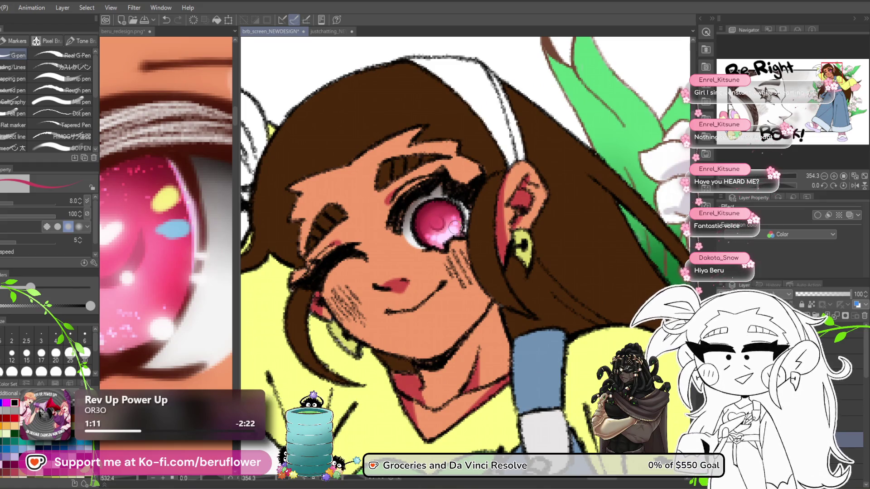
- Return to the soft airbrush at size 20 on the BRB drawing and centre the girl's face
key("b")
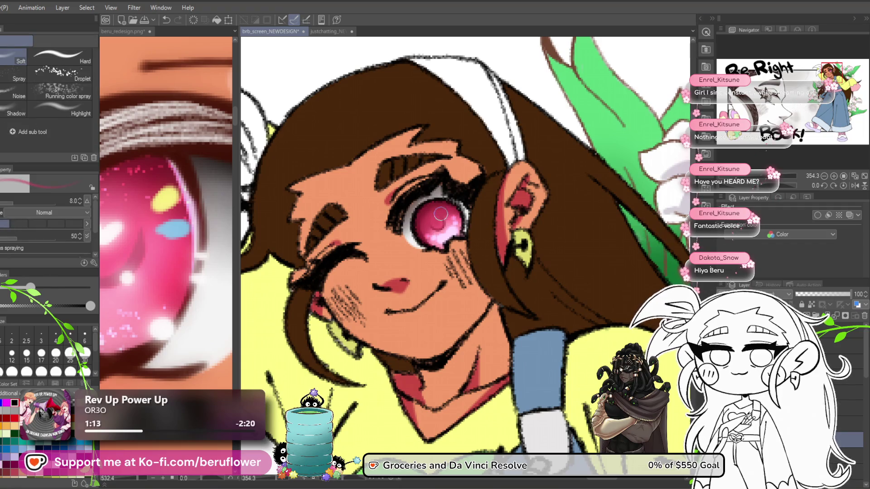
scroll(443, 213, "up", 5)
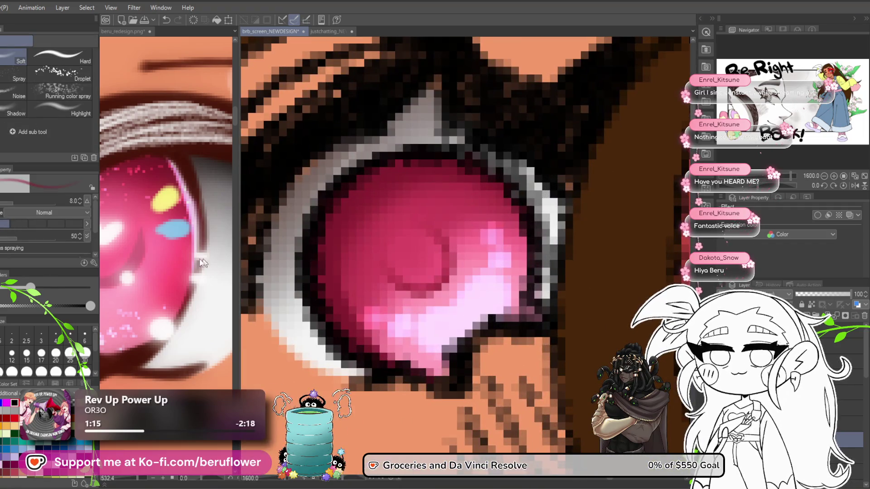
left_click(340, 244)
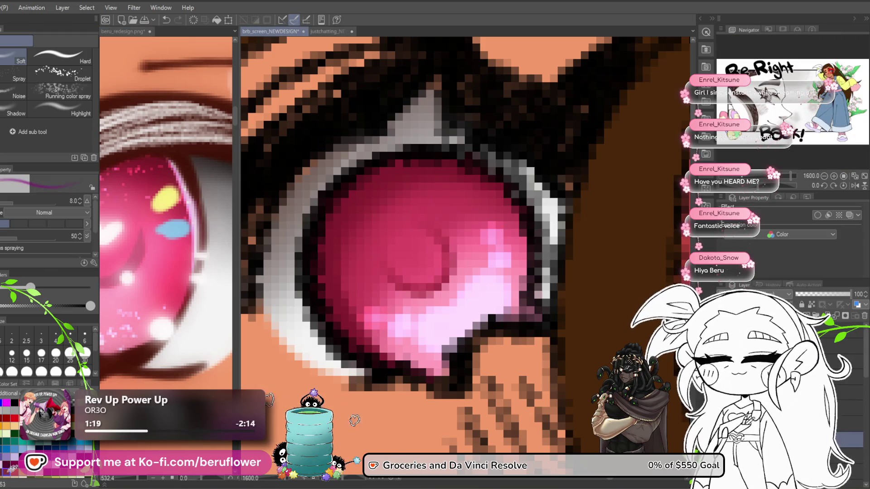
key("bracketright")
key("bracketright")
key("bracketright")
key("bracketright")
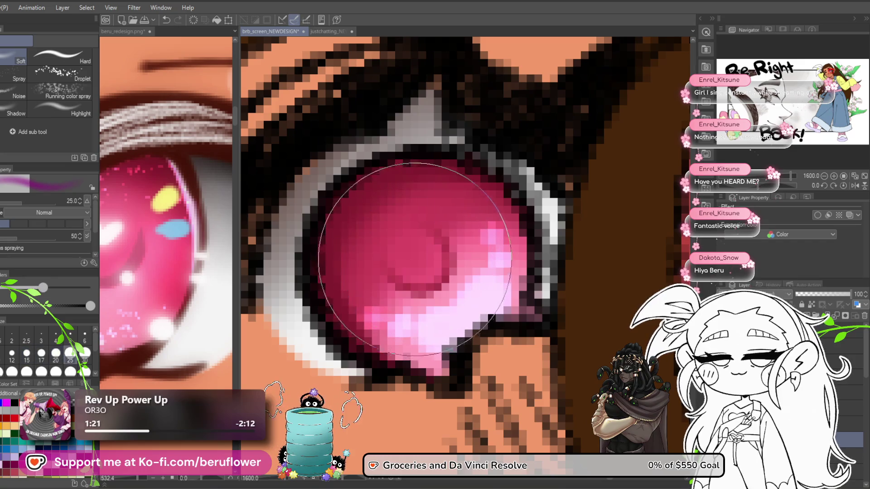
scroll(426, 260, "down", 3)
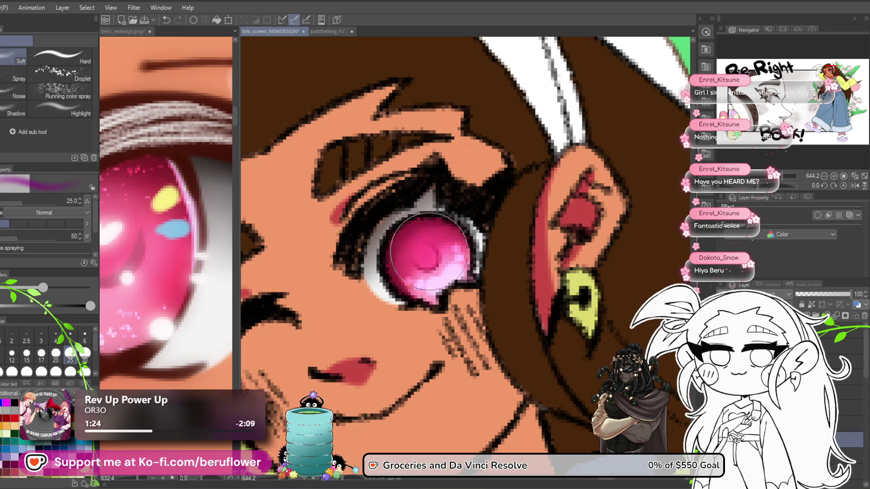
scroll(426, 258, "down", 3)
scroll(440, 270, "up", 1)
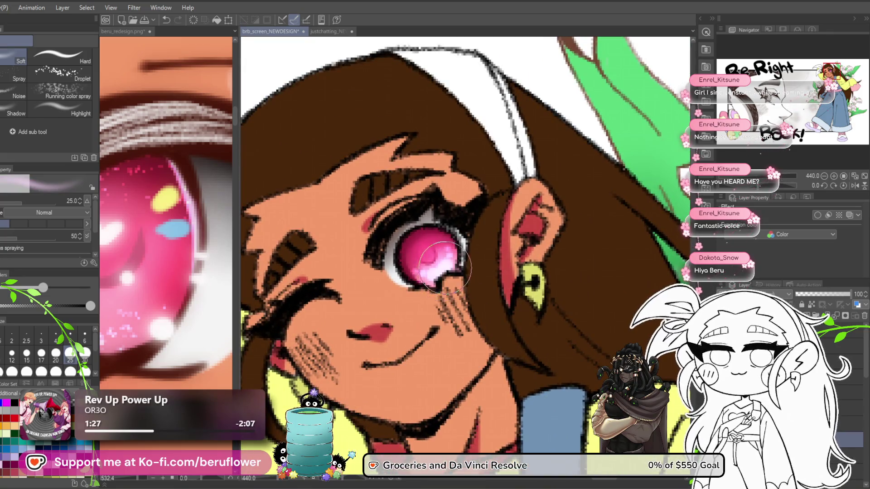
scroll(444, 272, "down", 3)
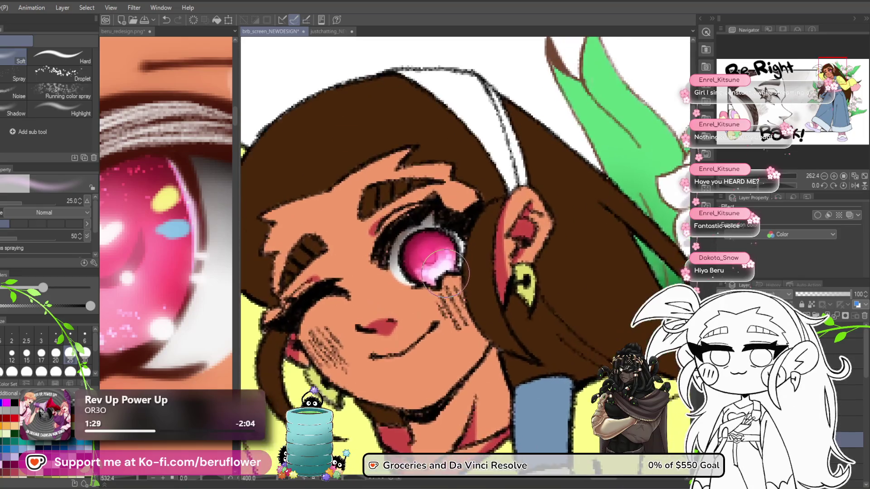
scroll(437, 272, "up", 2)
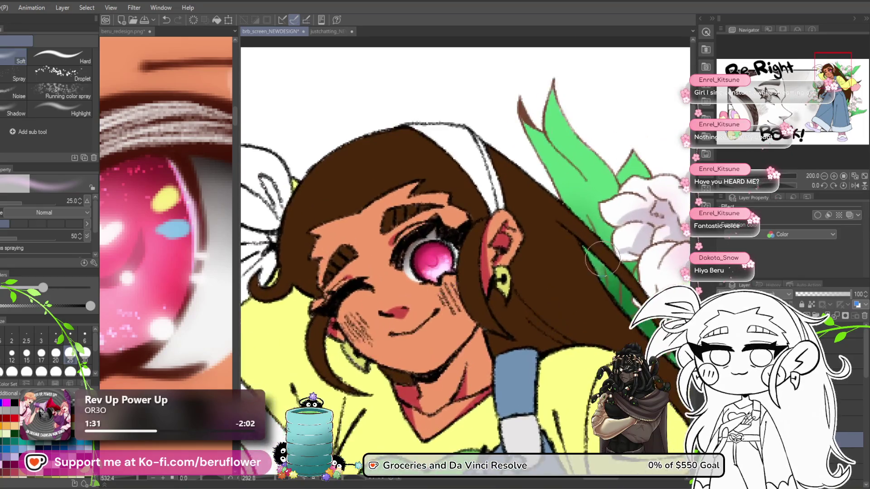
left_click_drag(471, 290, 518, 276)
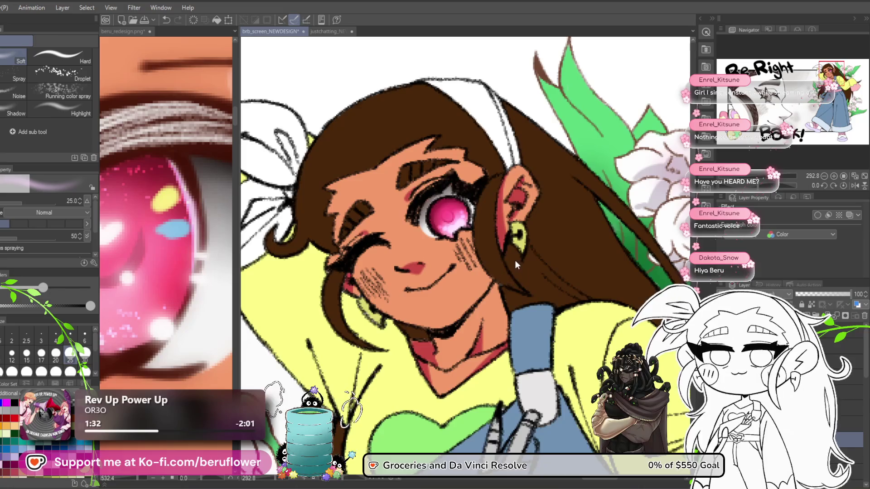
- Switch to the G-pen and check the beru_redesign reference before returning to the BRB artwork
key("p")
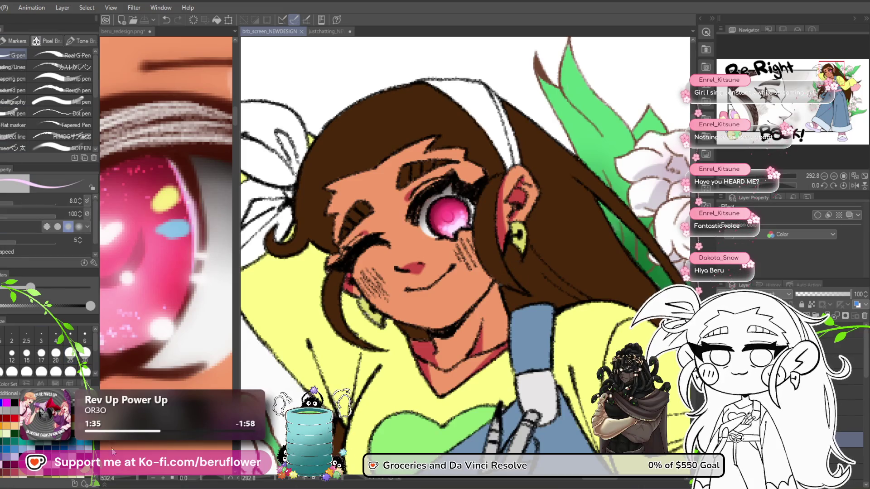
left_click(152, 269)
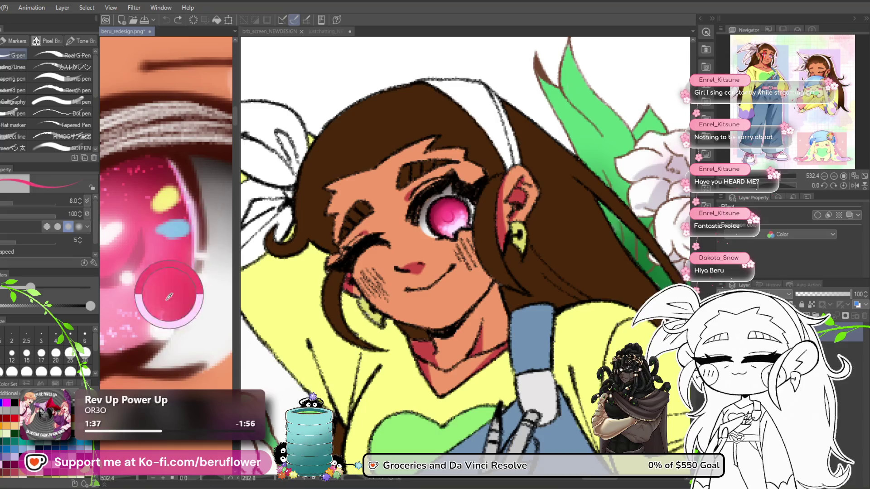
left_click(450, 214)
scroll(450, 214, "up", 10)
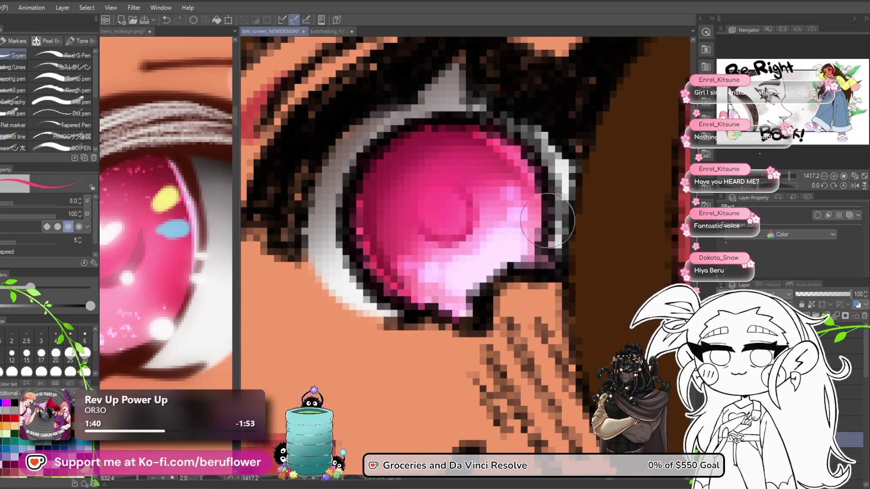
scroll(430, 113, "down", 10)
scroll(430, 112, "up", 3)
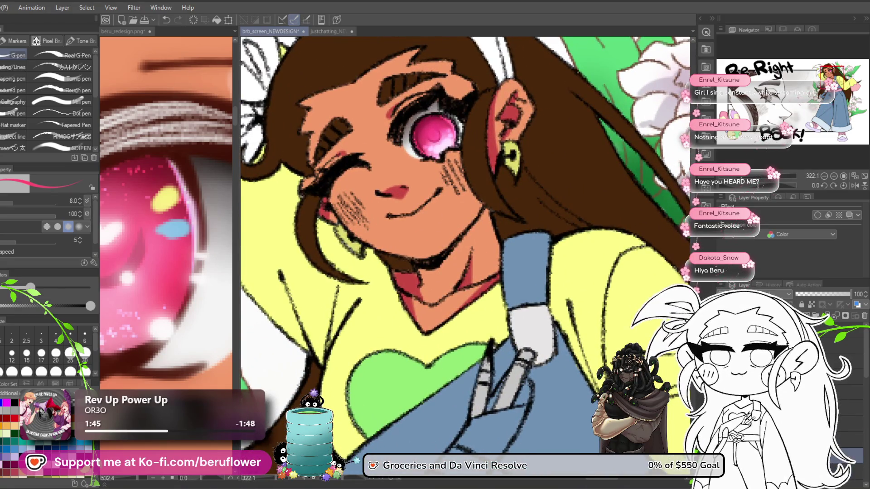
- Pick a darker red and draw a small swirl inside the pink iris
left_click(160, 172)
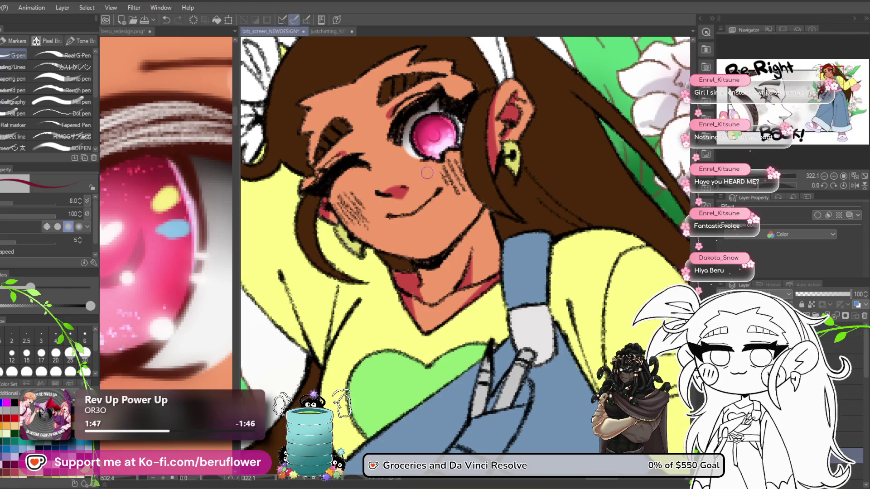
scroll(427, 173, "up", 6)
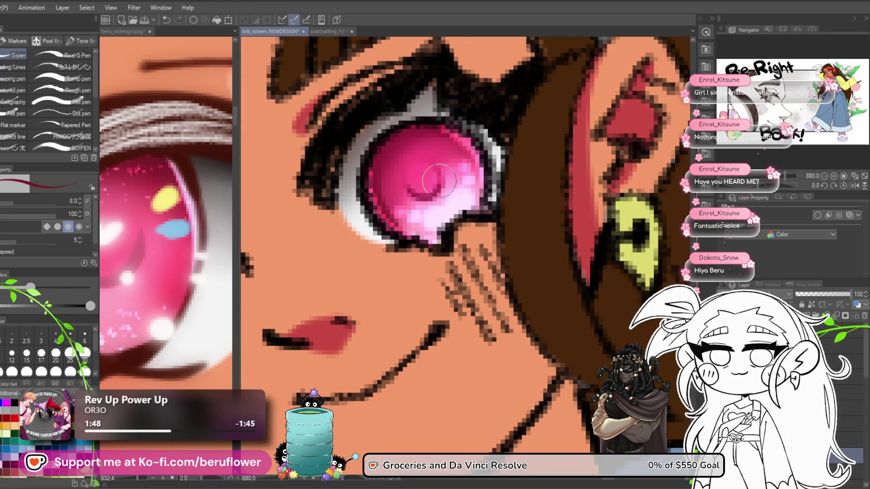
left_click_drag(440, 182, 441, 184)
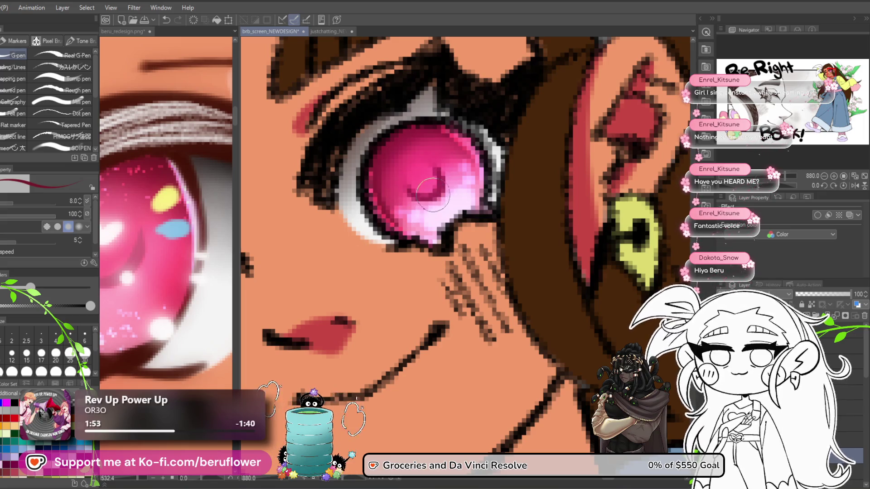
scroll(415, 183, "down", 6)
scroll(417, 184, "up", 3)
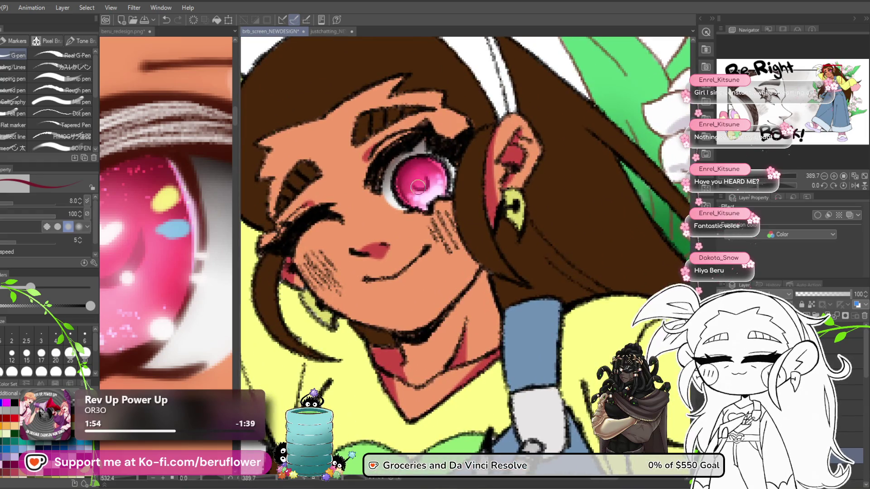
scroll(416, 170, "down", 3)
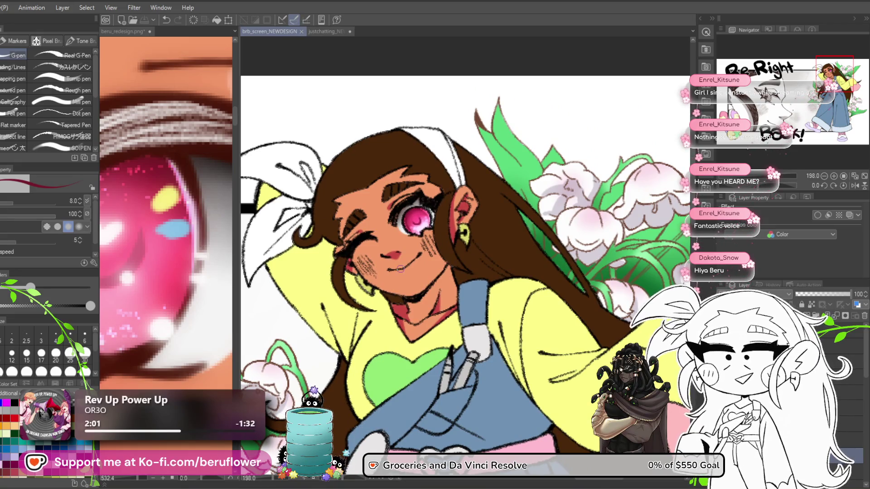
scroll(401, 269, "up", 2)
left_click_drag(527, 358, 531, 380)
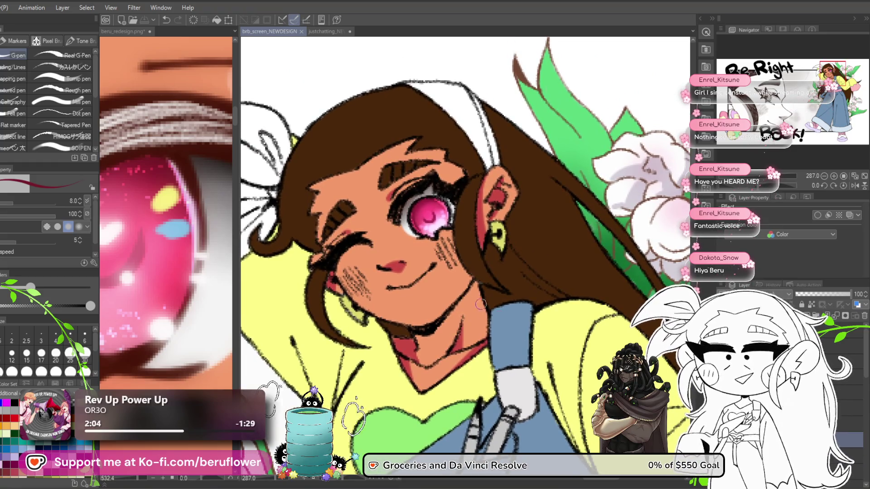
scroll(484, 308, "up", 5)
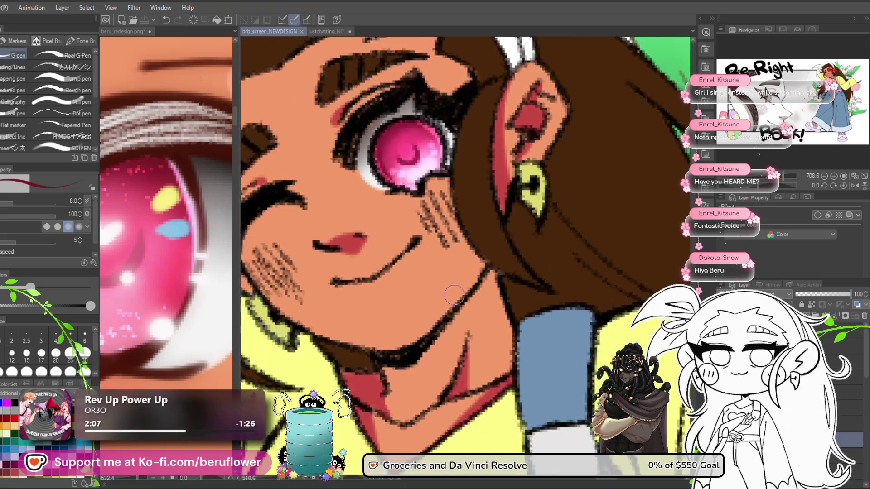
scroll(454, 295, "down", 3)
left_click_drag(493, 384, 482, 387)
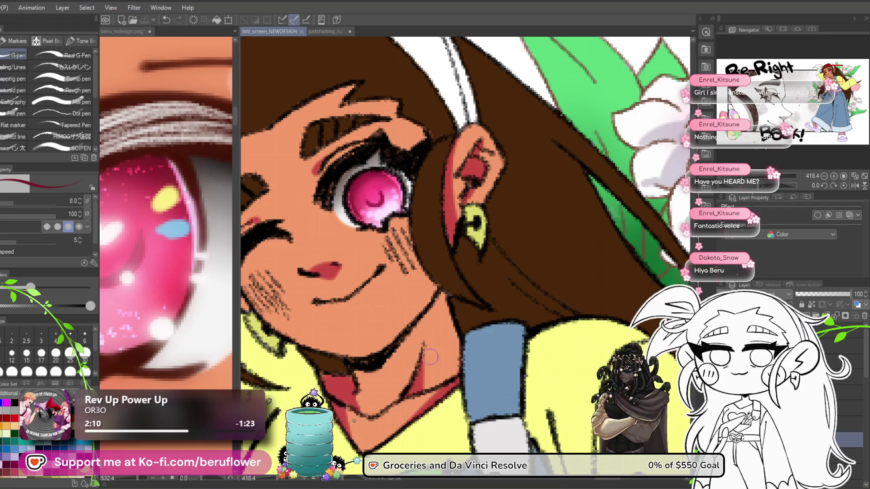
scroll(429, 357, "down", 5)
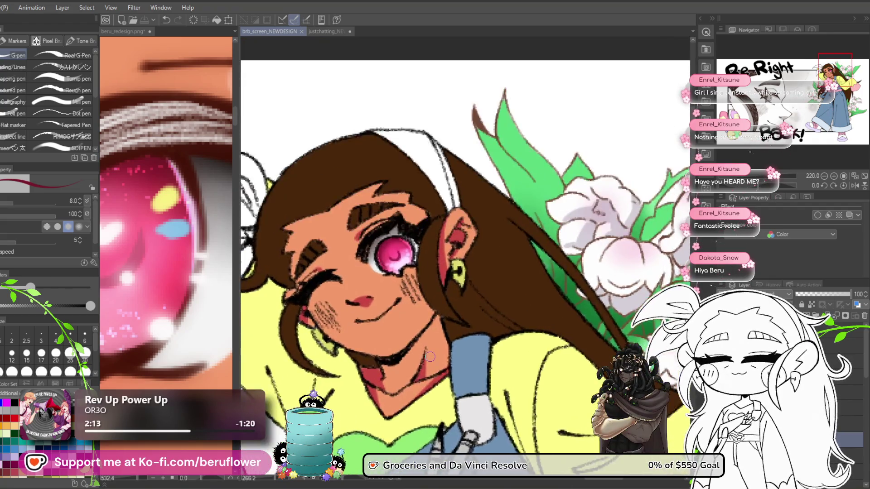
scroll(430, 357, "up", 5)
scroll(430, 357, "down", 5)
scroll(430, 357, "up", 4)
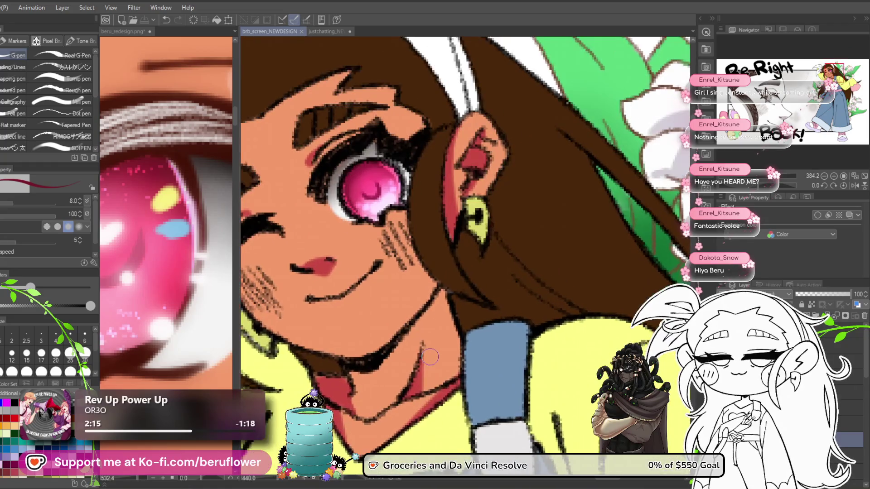
scroll(430, 357, "down", 2)
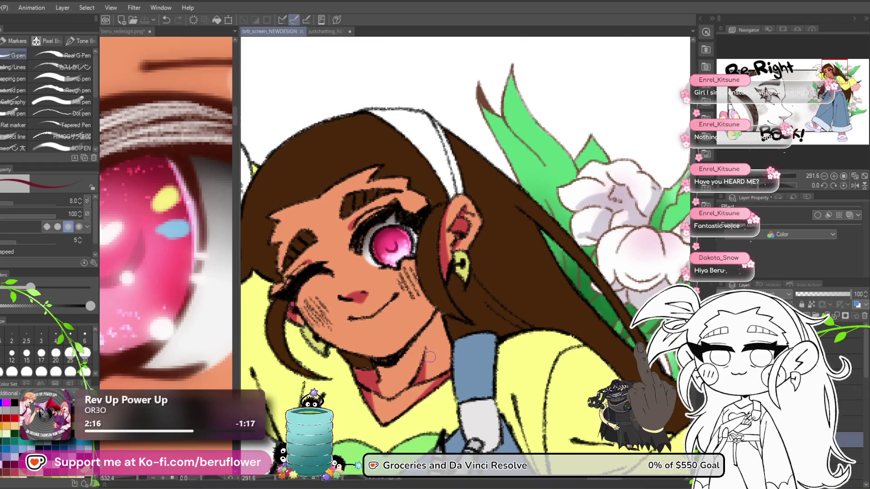
scroll(430, 357, "up", 1)
left_click_drag(430, 357, 456, 343)
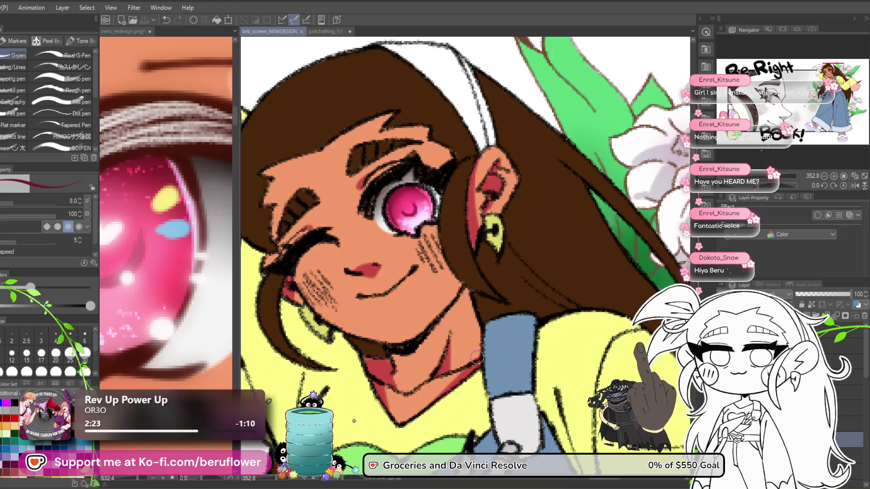
left_click_drag(488, 361, 516, 362)
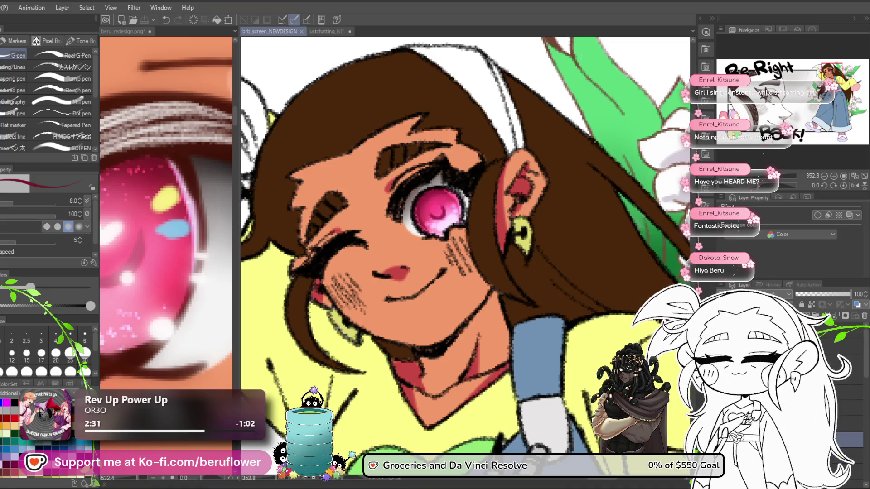
scroll(496, 338, "down", 5)
scroll(496, 338, "up", 4)
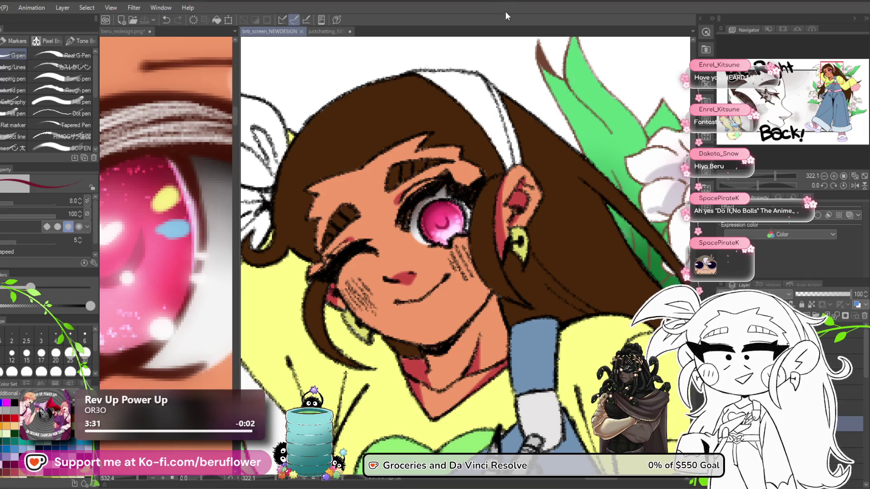
scroll(470, 169, "down", 3)
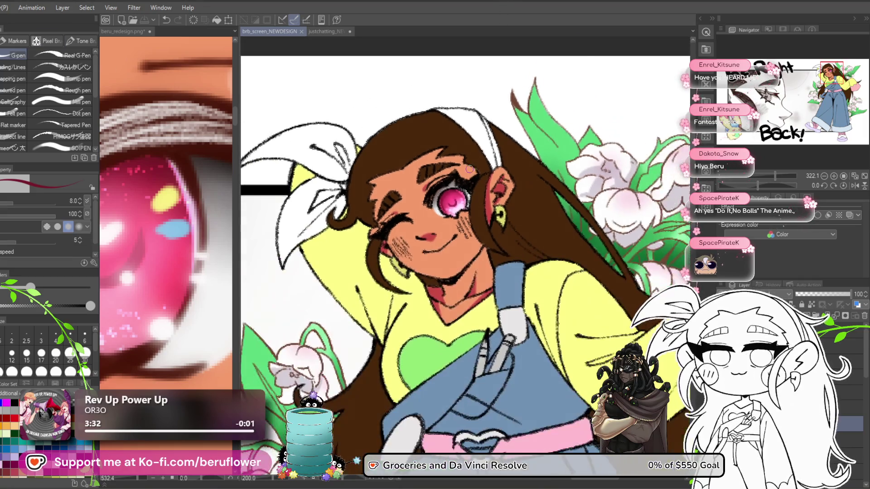
scroll(470, 168, "down", 3)
scroll(472, 150, "up", 3)
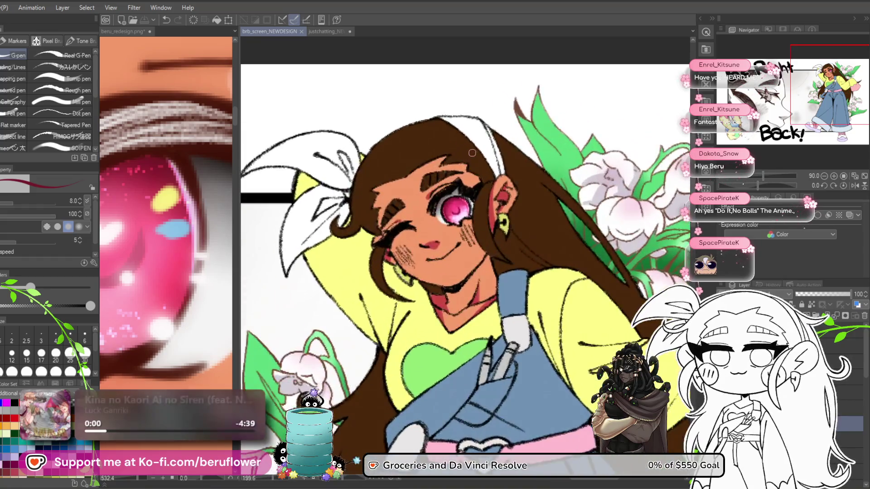
scroll(472, 151, "up", 2)
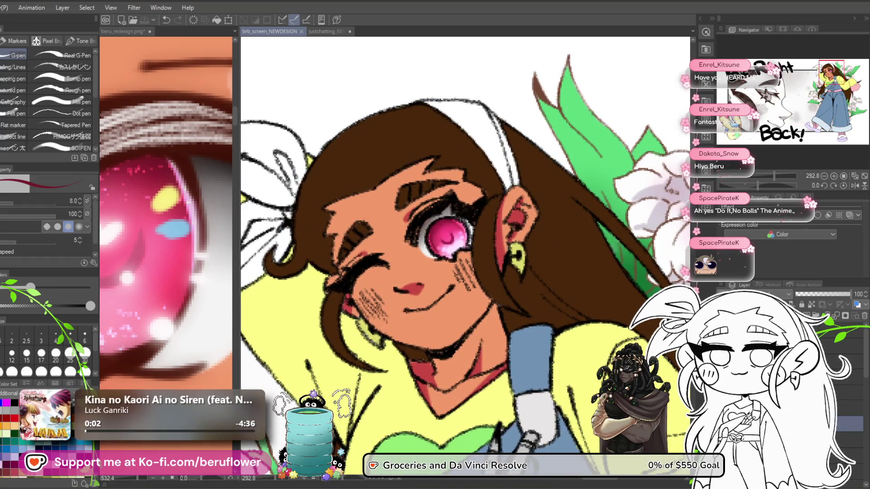
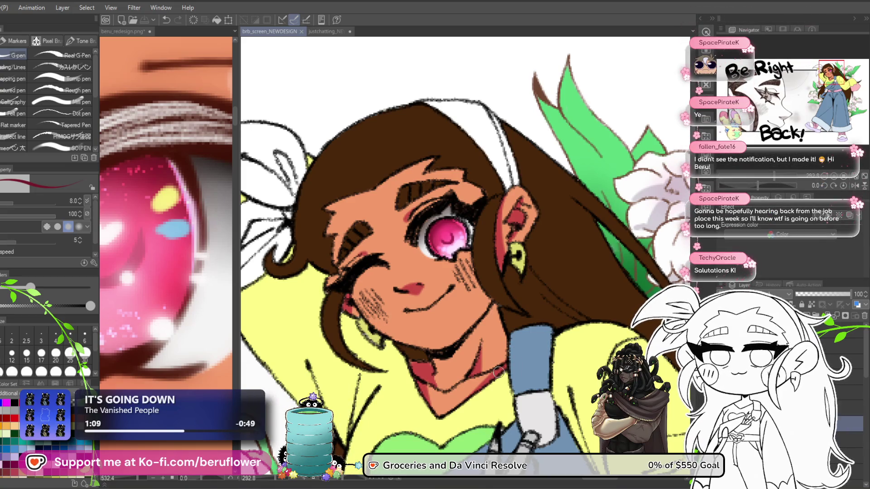
- Zoom in close on the winking girl's face and select the Droplet airbrush
scroll(503, 372, "down", 3)
left_click_drag(498, 372, 436, 254)
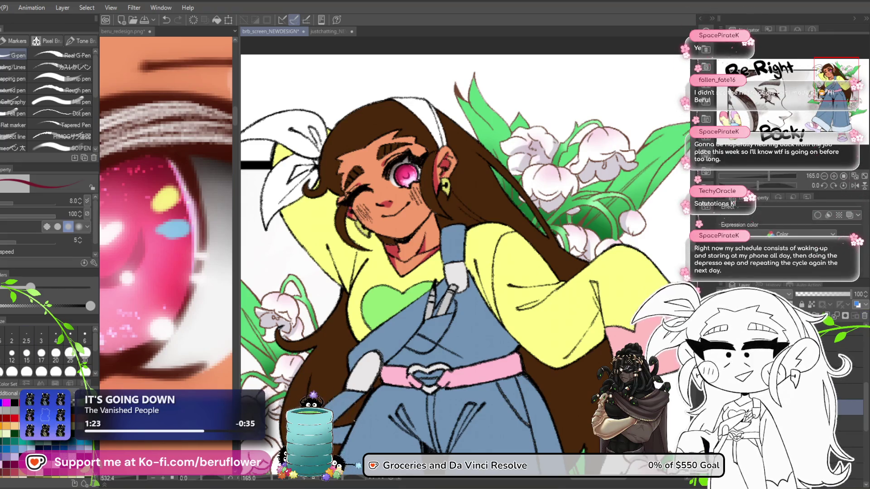
left_click_drag(564, 293, 602, 304)
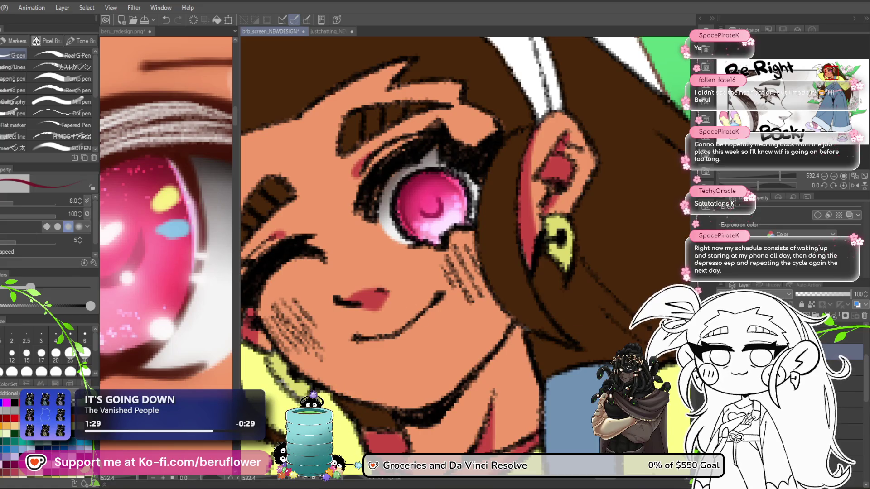
key("b")
left_click(58, 72)
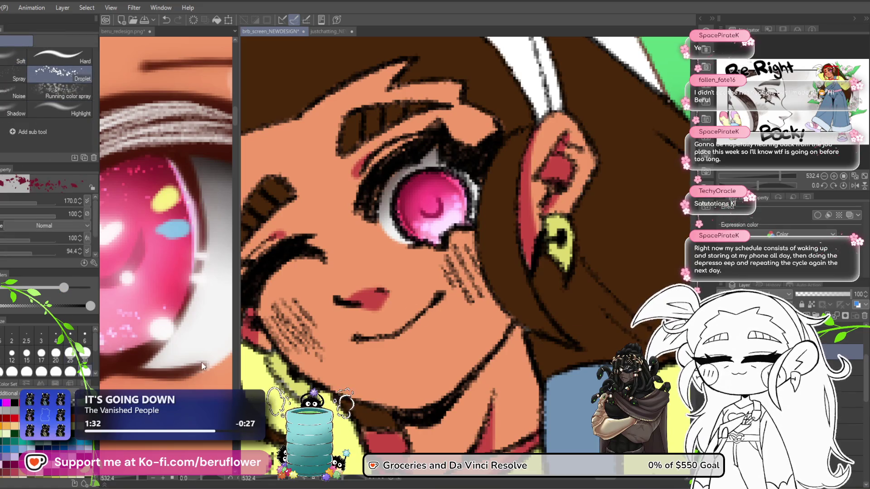
- Sample pink from the reference eye and paint light glitter speckles across the iris
left_click(175, 261, "alt")
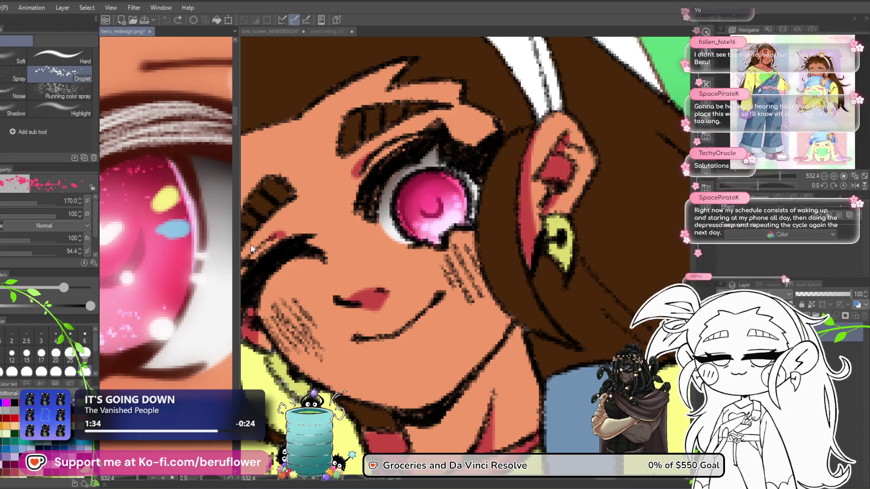
key("b")
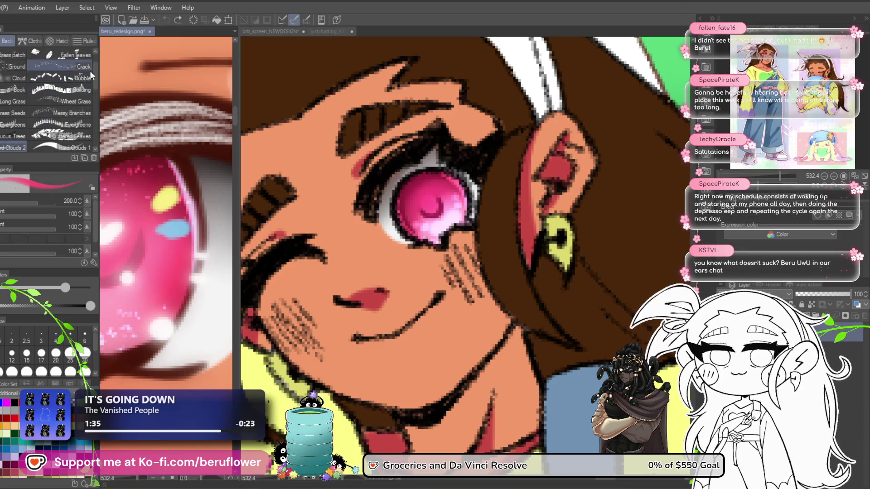
key("b")
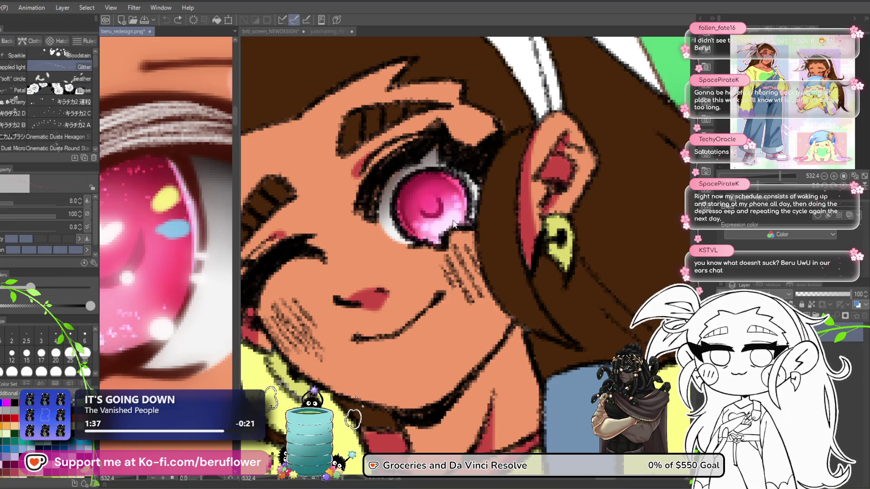
scroll(456, 226, "up", 5)
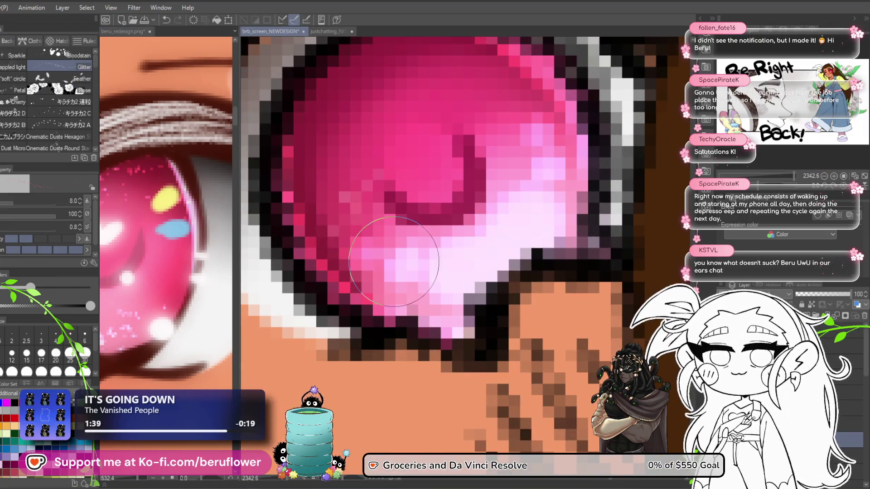
scroll(394, 261, "down", 5)
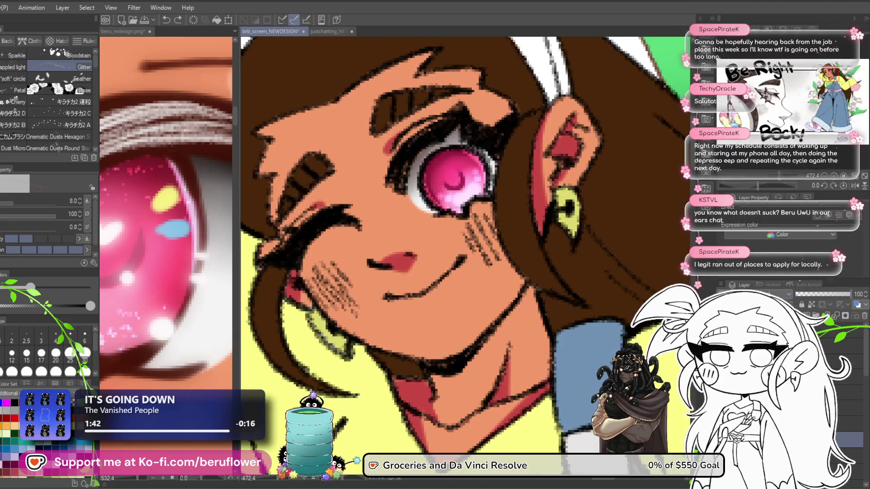
scroll(445, 163, "up", 3)
mouse_move(445, 163)
left_mouse_down()
mouse_move(435, 212)
mouse_move(472, 244)
mouse_move(494, 176)
mouse_move(460, 236)
left_mouse_up()
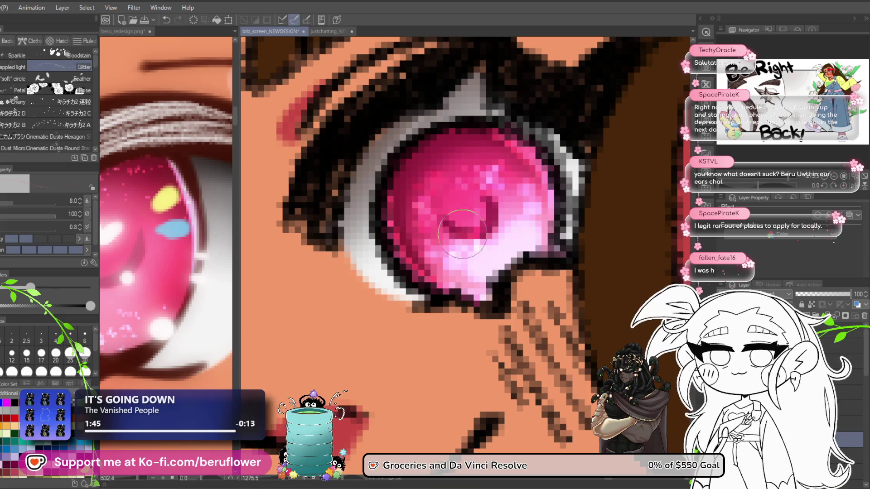
scroll(460, 237, "down", 4)
scroll(468, 190, "up", 2)
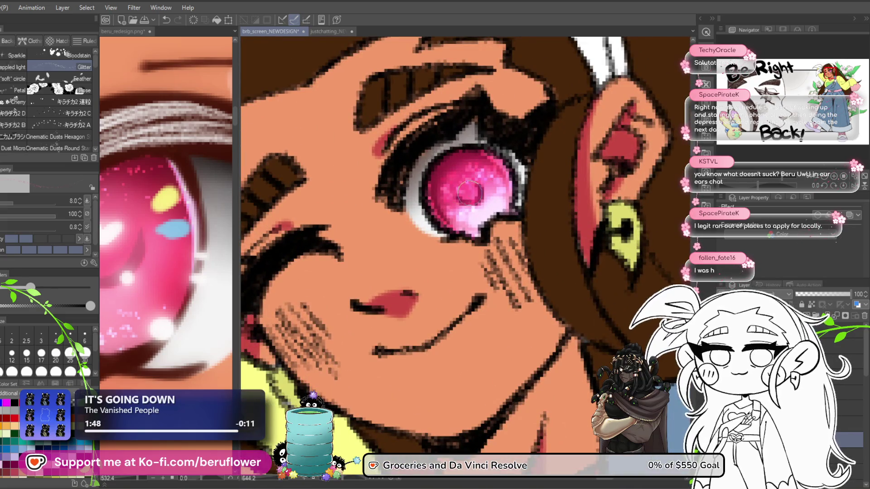
- Test the layer at 55 opacity, save the illustration, then restore opacity to 100
left_click(826, 294)
scroll(477, 343, "down", 5)
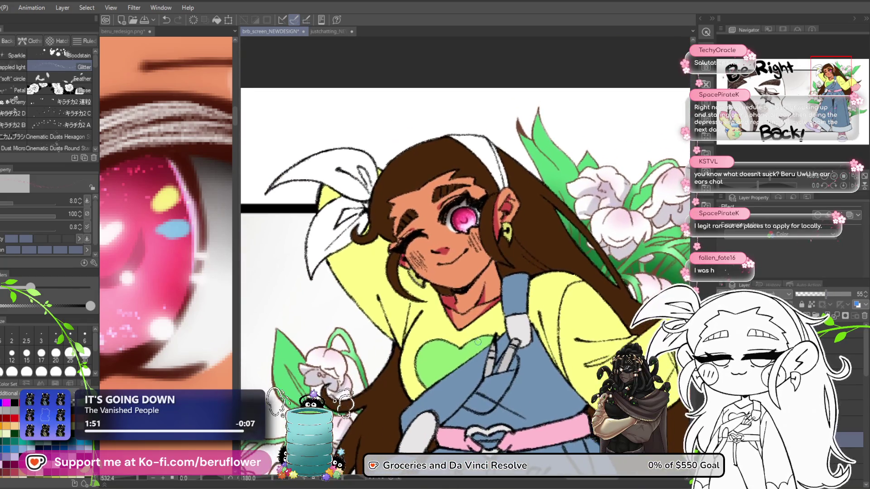
key("ctrl+s")
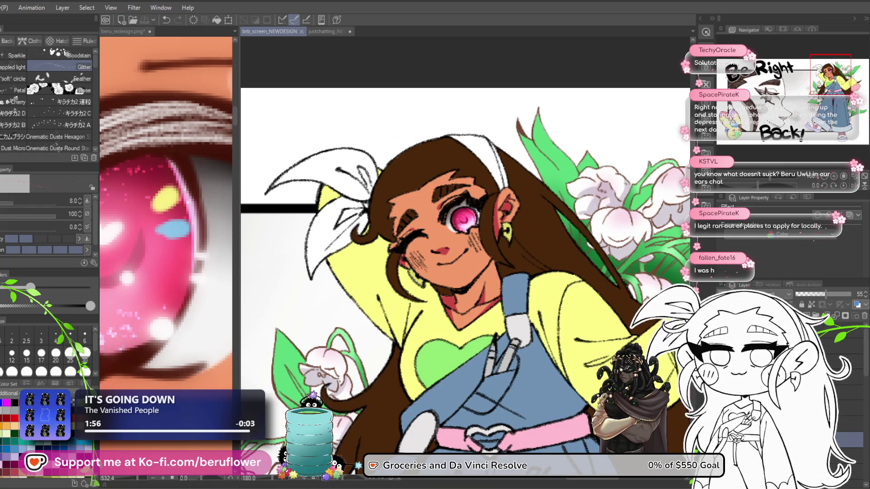
left_click_drag(825, 294, 851, 294)
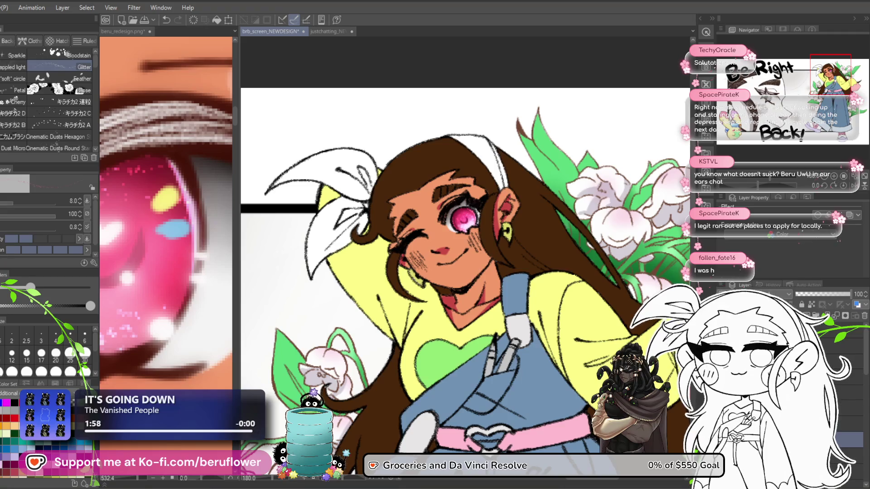
- With the G-pen, dab a yellow highlight and a light-blue highlight into the pink iris
key("p")
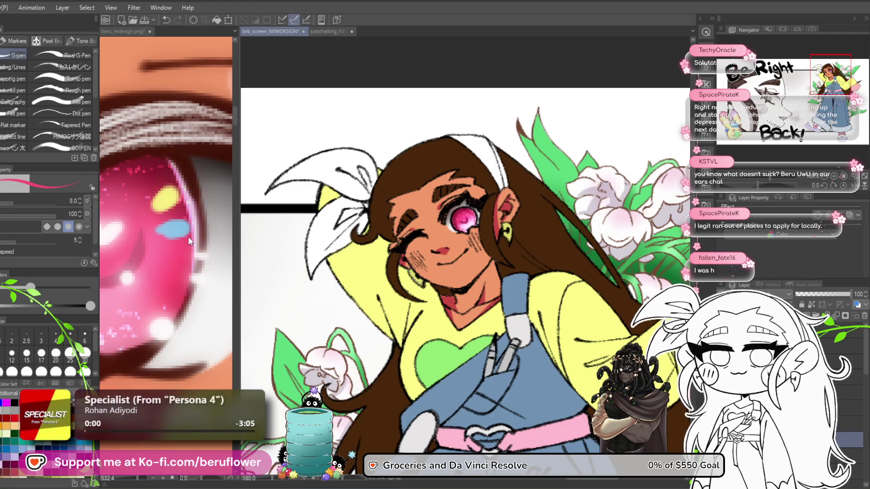
left_click(172, 198)
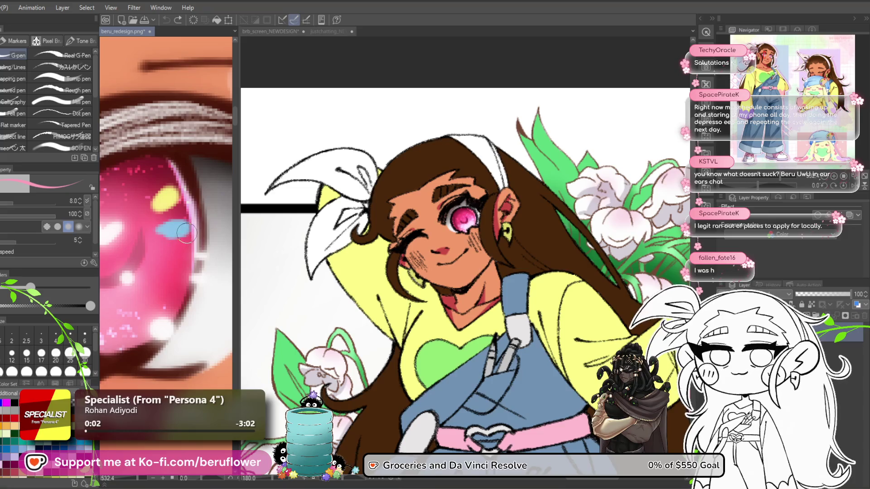
scroll(438, 213, "up", 8)
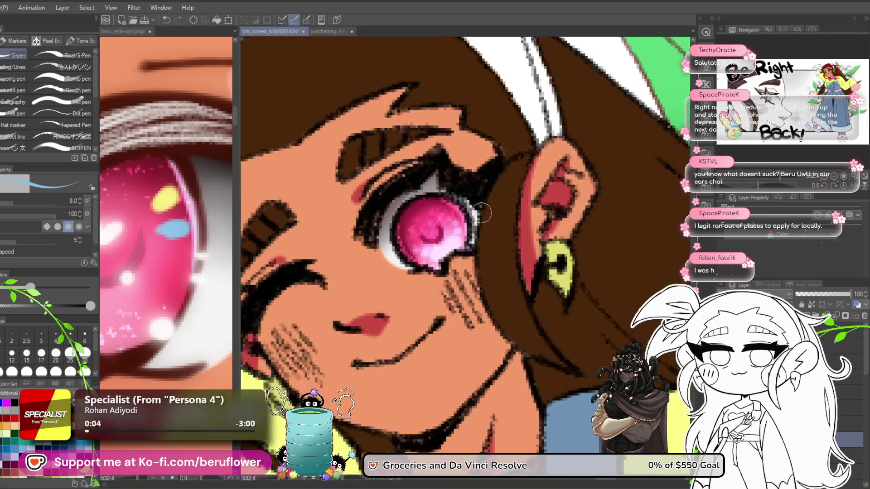
scroll(438, 213, "up", 2)
scroll(426, 212, "up", 1)
left_click(421, 207)
left_click(420, 205)
key("x")
left_click(441, 232)
- Paint red shading under the chin near the neck, then shrink the pen to size 5
scroll(424, 264, "down", 4)
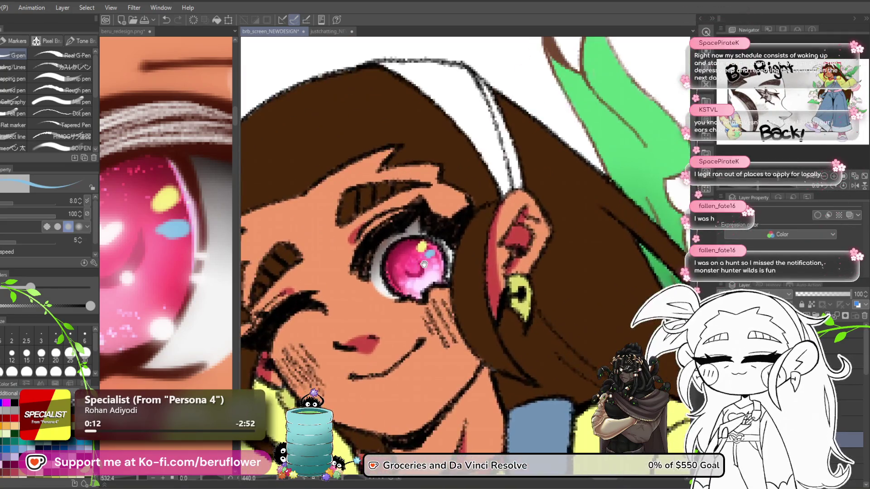
left_click_drag(424, 265, 401, 221)
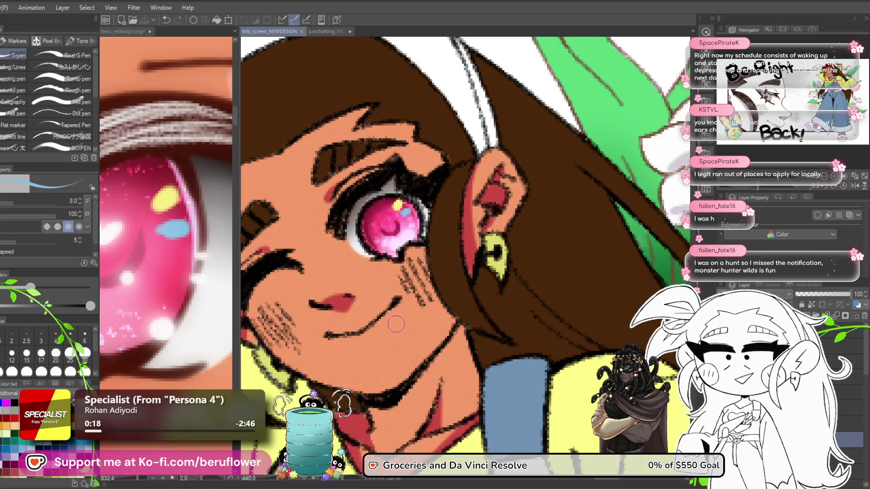
left_click_drag(417, 365, 411, 348)
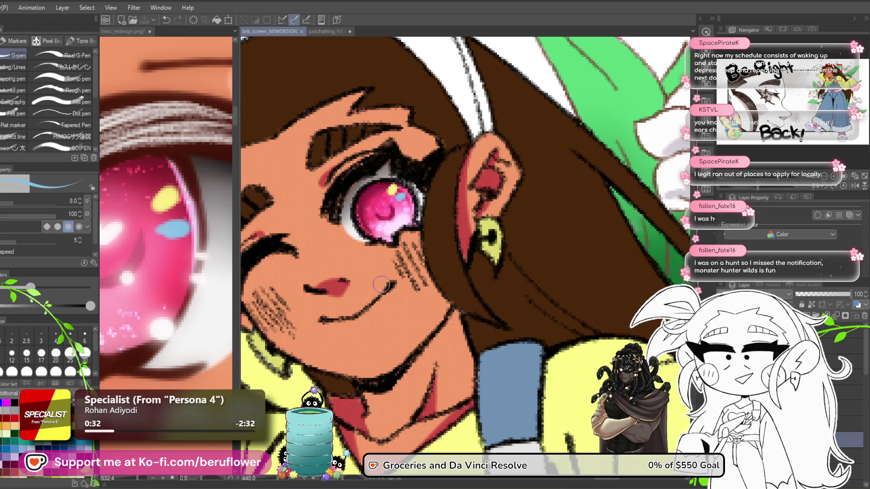
left_click(354, 421)
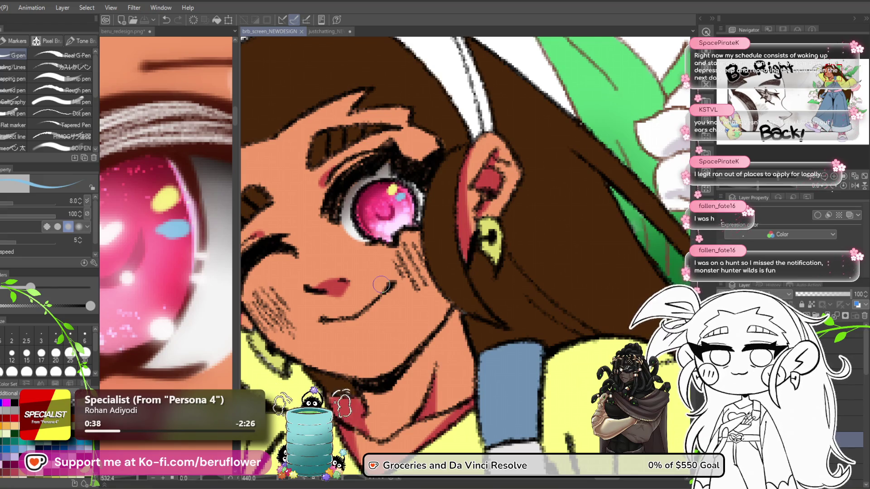
left_click(354, 421)
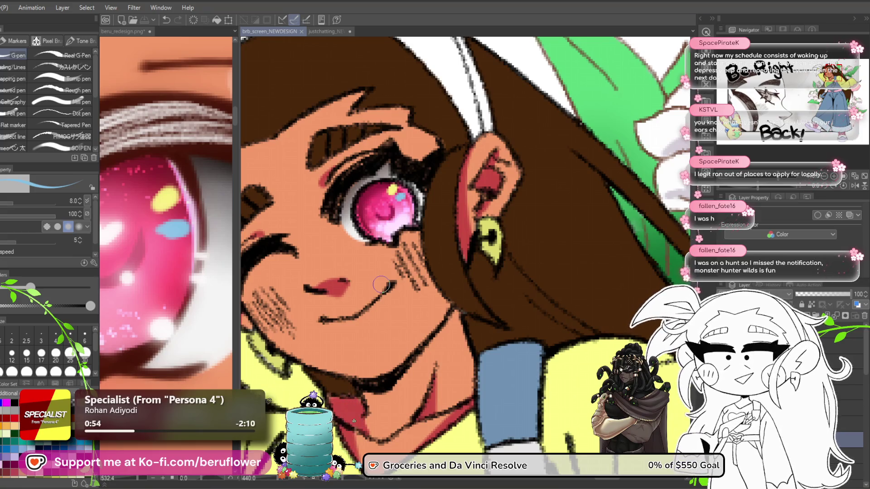
scroll(488, 330, "down", 5)
scroll(488, 330, "up", 6)
mouse_move(599, 439)
left_mouse_down()
mouse_move(497, 393)
mouse_move(517, 409)
mouse_move(506, 434)
left_mouse_up()
scroll(526, 374, "down", 4)
scroll(526, 374, "up", 4)
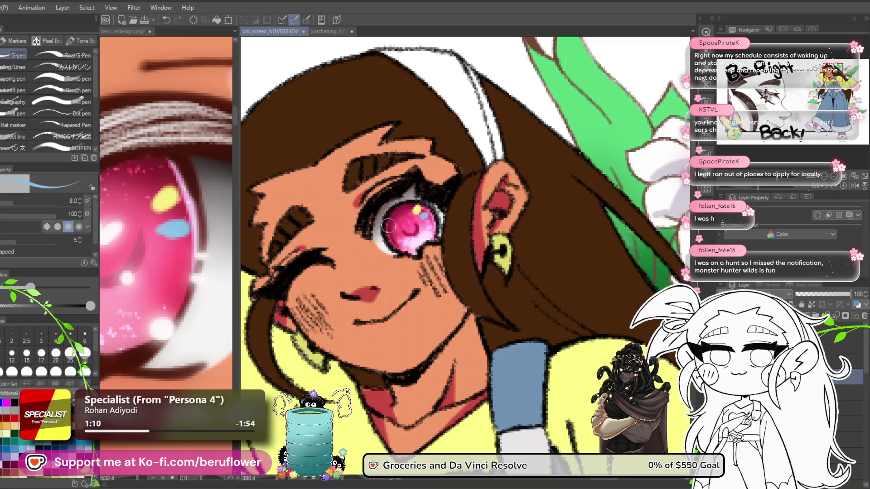
scroll(399, 233, "up", 2)
key("bracketleft")
key("bracketleft")
key("bracketleft")
key("bracketleft")
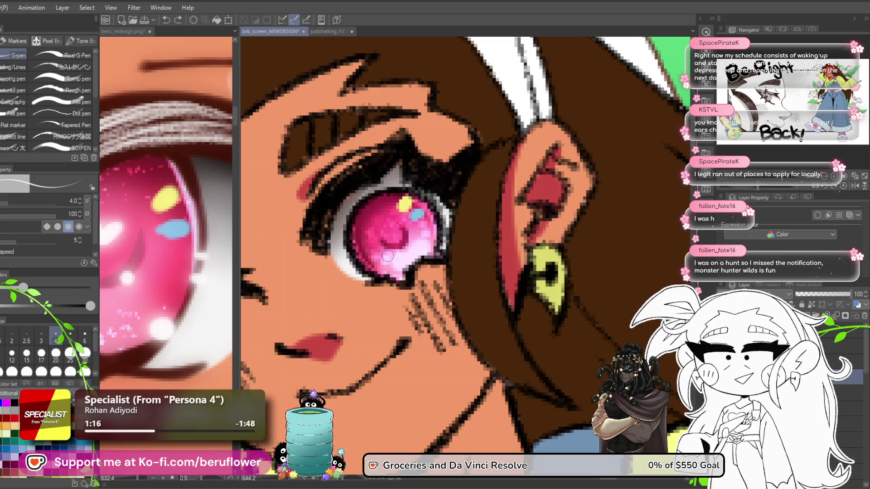
- Stroke a small white highlight onto the left edge of the pink iris and zoom out to check
mouse_move(358, 243)
left_mouse_down()
mouse_move(344, 240)
mouse_move(359, 241)
left_mouse_up()
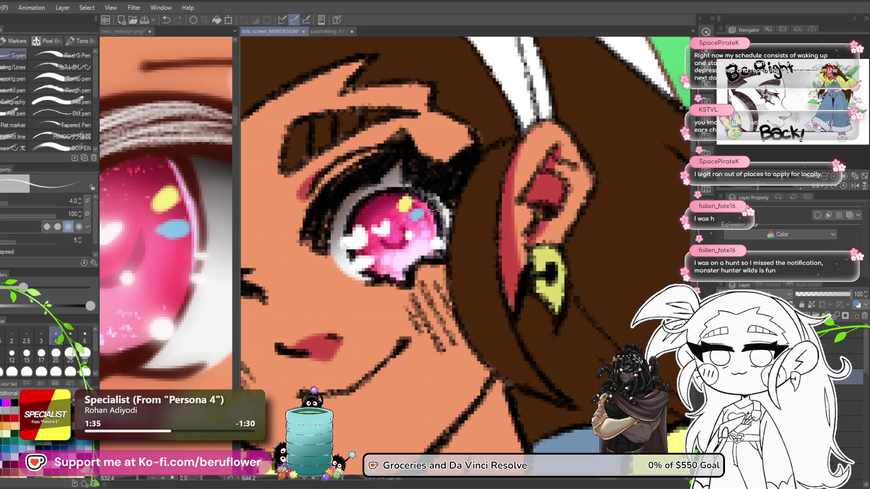
scroll(432, 204, "down", 5)
scroll(432, 205, "up", 2)
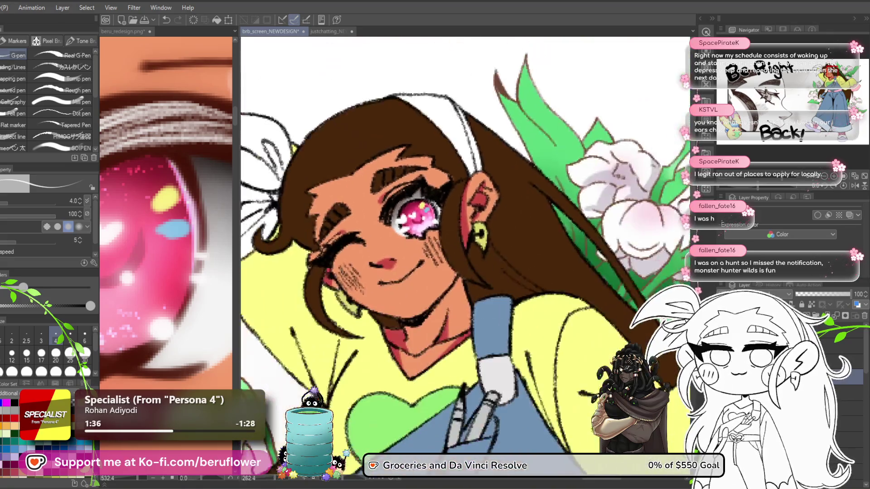
scroll(433, 204, "up", 3)
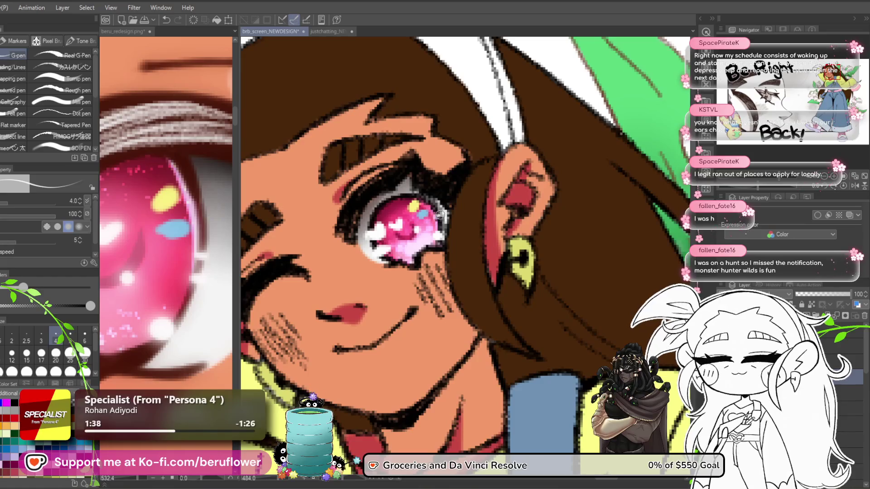
scroll(449, 218, "down", 4)
scroll(448, 217, "up", 2)
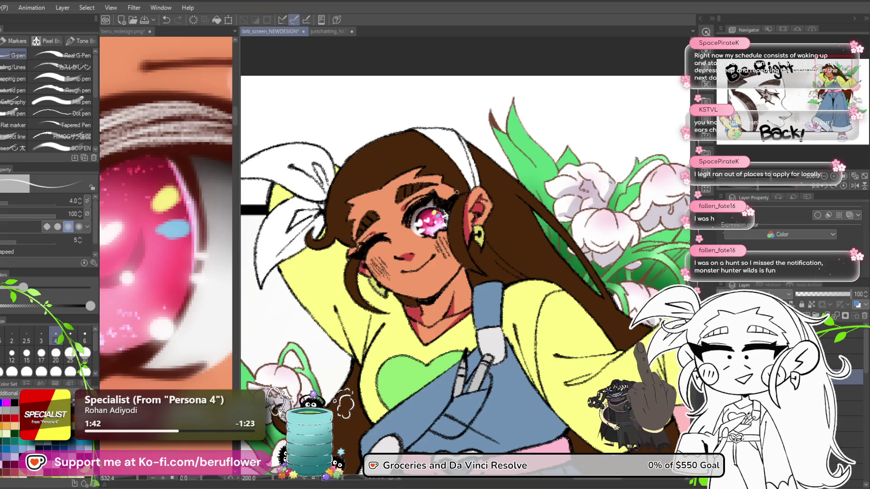
- Apply a Gaussian blur to the working layer and lower its opacity to about 83
left_click(134, 7)
mouse_move(151, 48)
left_click(134, 6)
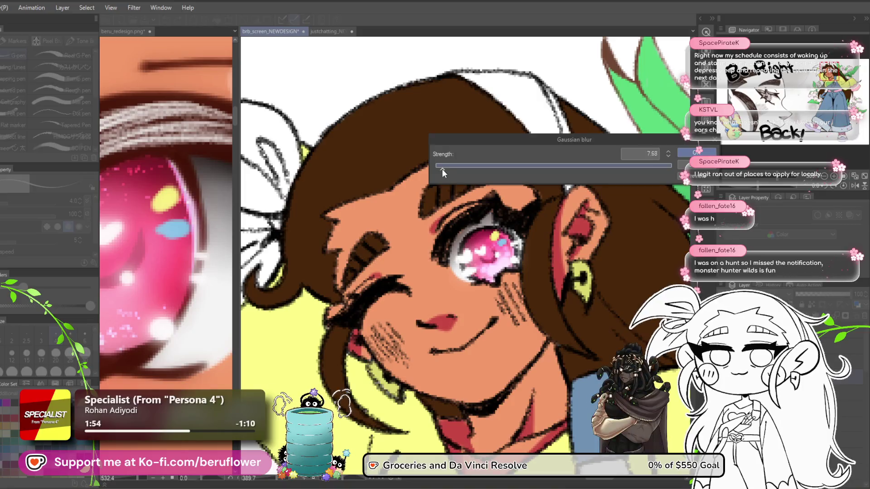
left_click_drag(442, 168, 441, 171)
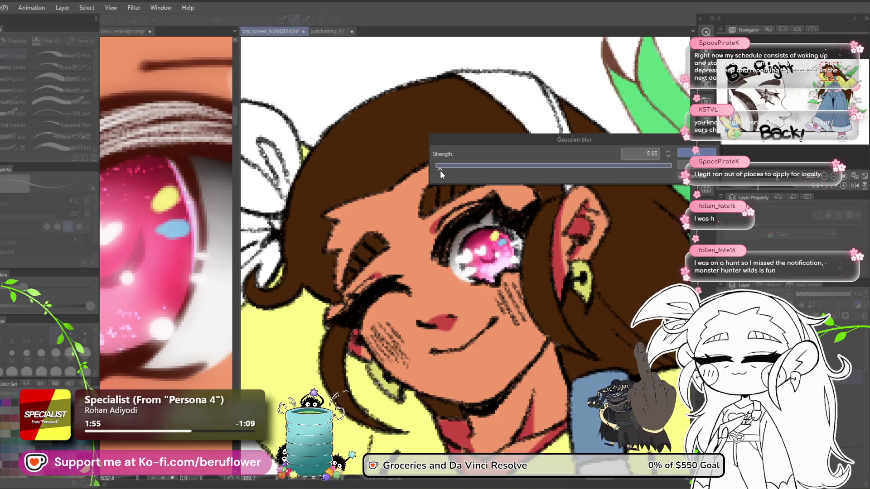
left_click(696, 152)
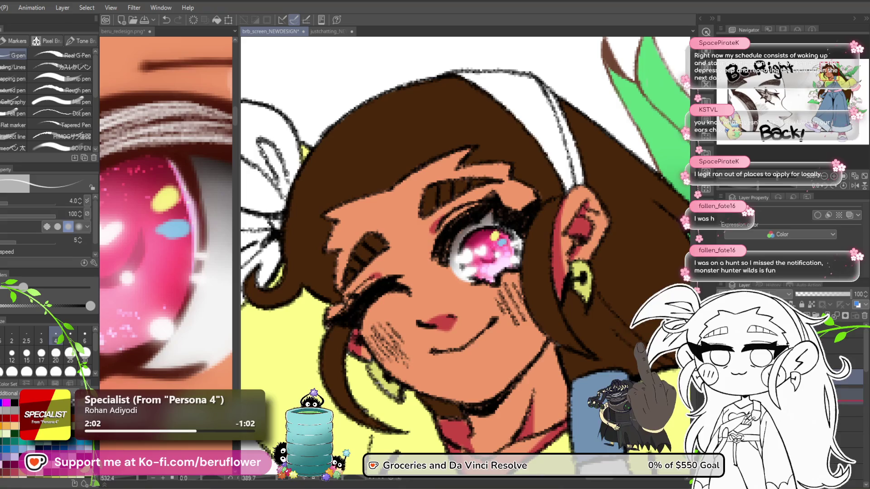
left_click(842, 294)
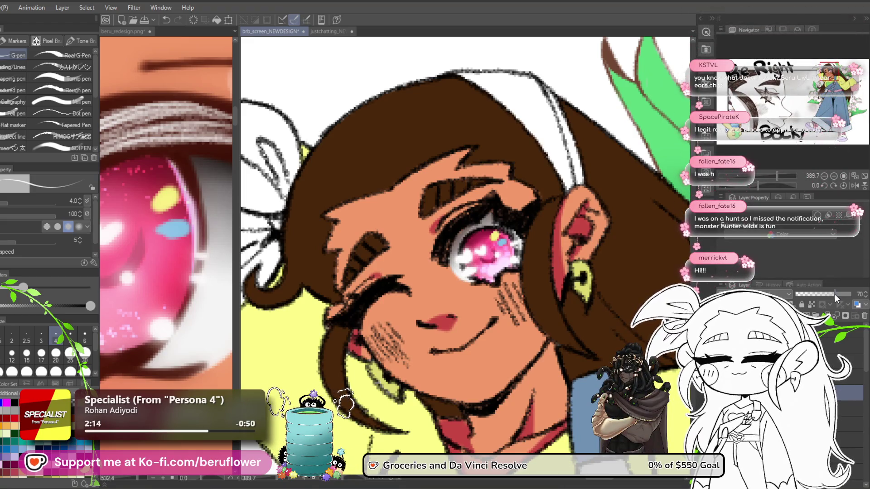
- Return the working layer to 100 opacity and switch to a smaller airbrush
left_click(836, 297)
left_click_drag(837, 297, 839, 304)
left_click(838, 294)
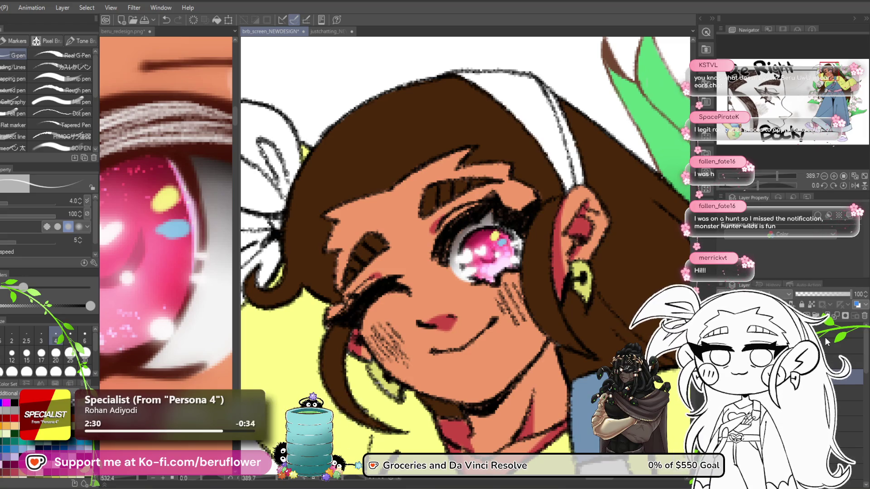
key("b")
key("bracketleft")
key("bracketleft")
key("bracketleft")
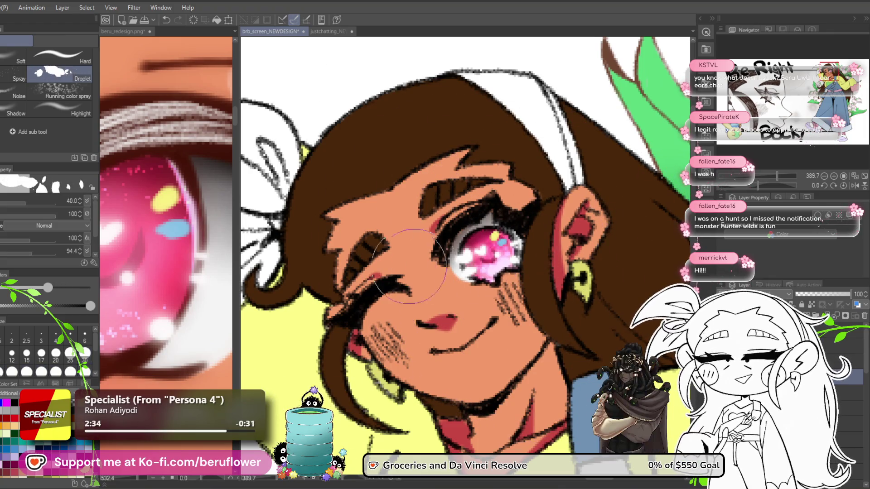
- Spray brighter pink highlights onto the eye with the Soft airbrush at size 25, then save
key("comma")
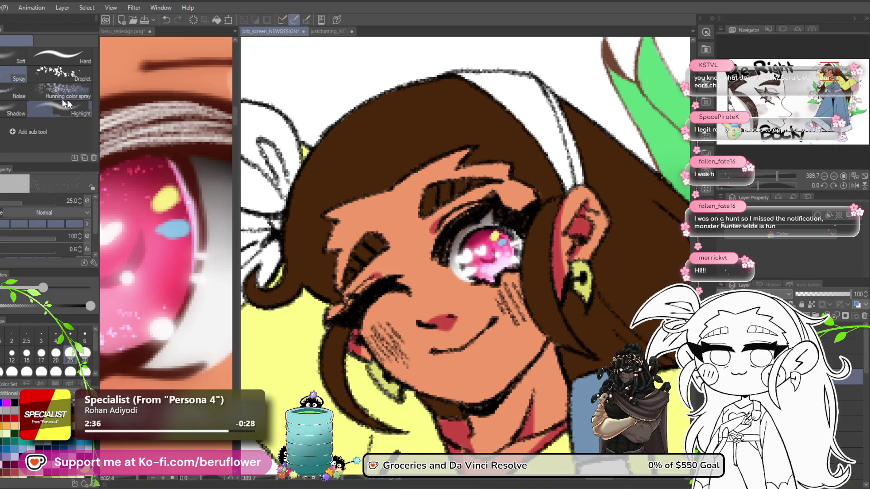
key("comma")
left_click_drag(483, 253, 491, 252)
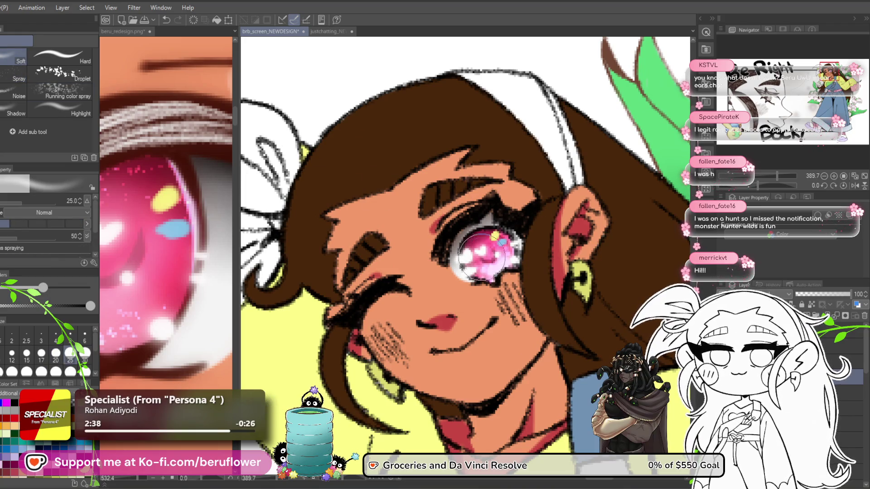
key("bracketright")
key("ctrl+s")
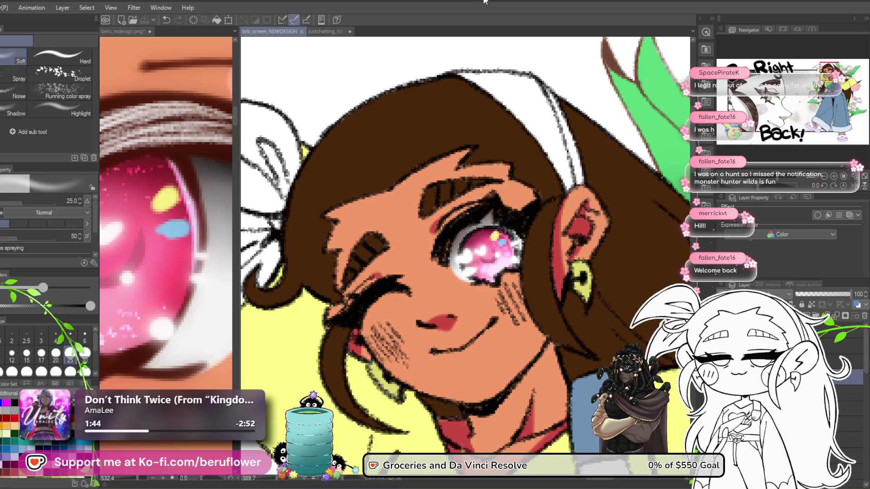
- Pan and zoom out to frame the whole character
left_click_drag(527, 270, 496, 289)
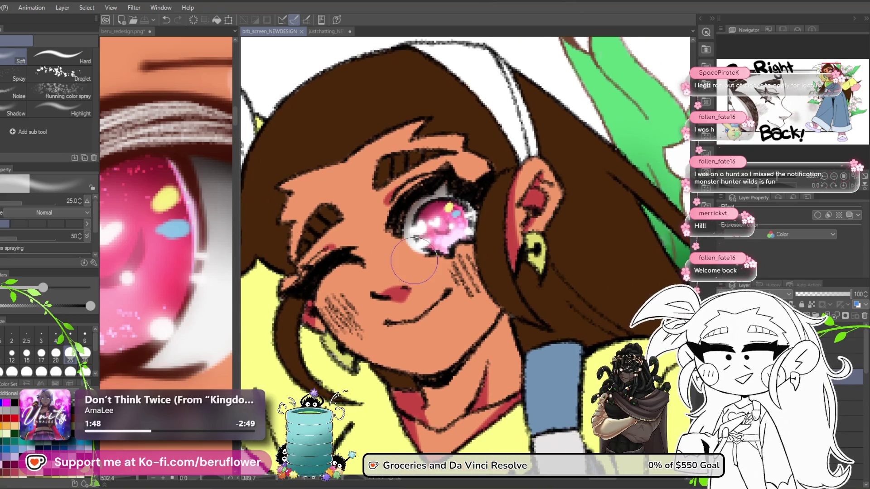
scroll(414, 260, "down", 3)
mouse_move(449, 415)
left_mouse_down()
mouse_move(445, 307)
mouse_move(426, 305)
mouse_move(402, 278)
left_mouse_up()
scroll(404, 264, "down", 3)
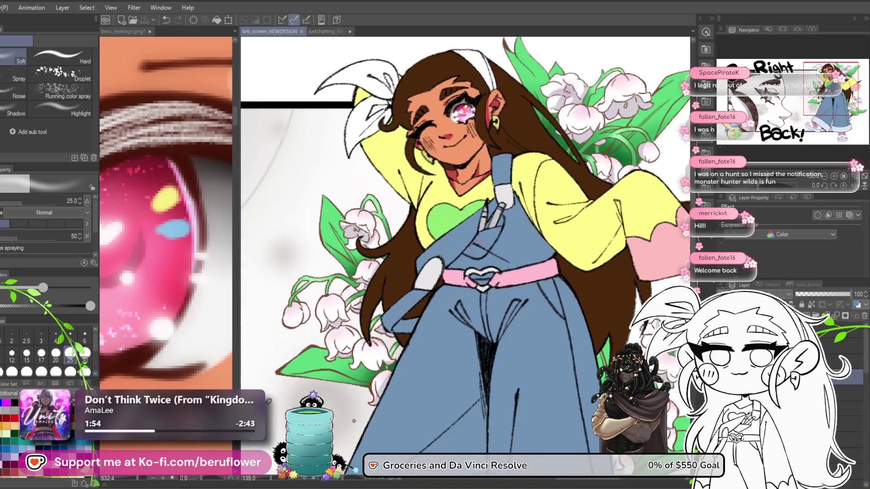
left_click_drag(485, 283, 473, 309)
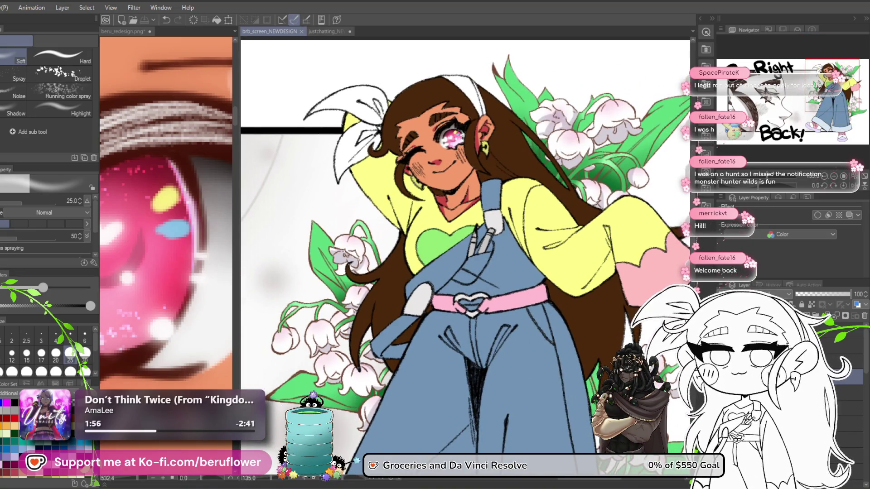
- With a smaller scratchy textured pen, paint light grey highlights along the upper eyelash
key("p")
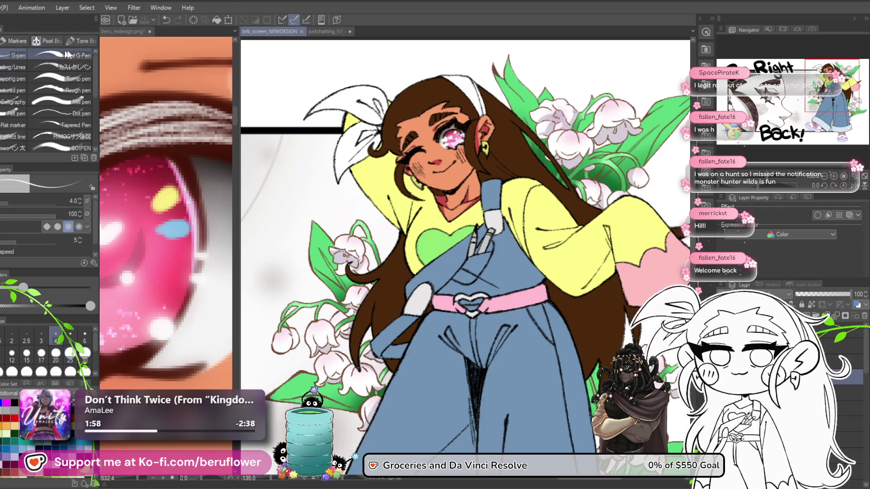
left_click(72, 66)
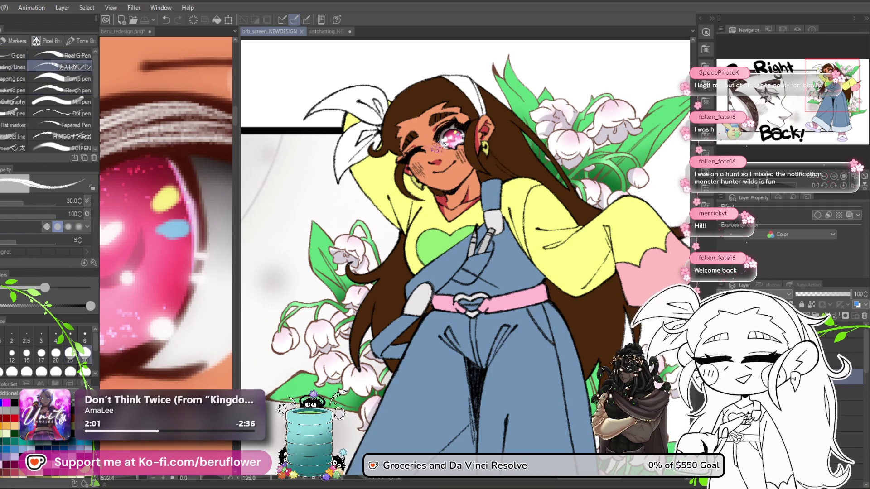
scroll(391, 98, "up", 5)
scroll(455, 200, "down", 3)
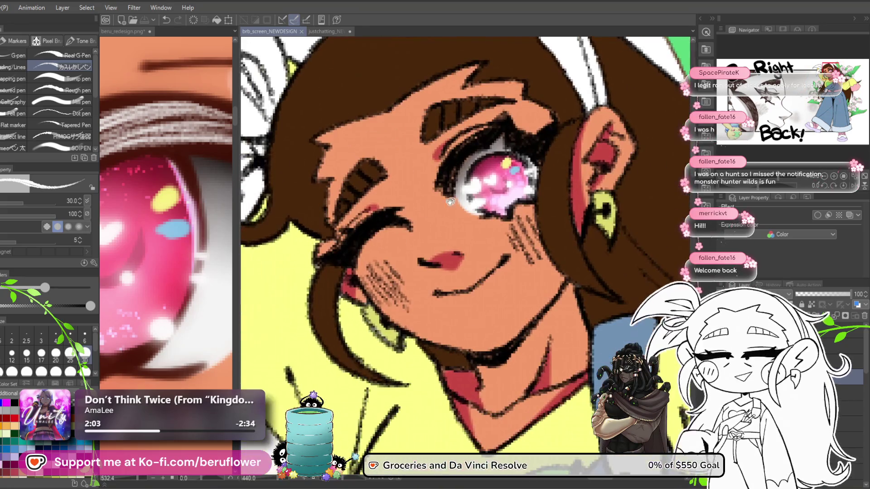
scroll(377, 227, "up", 5)
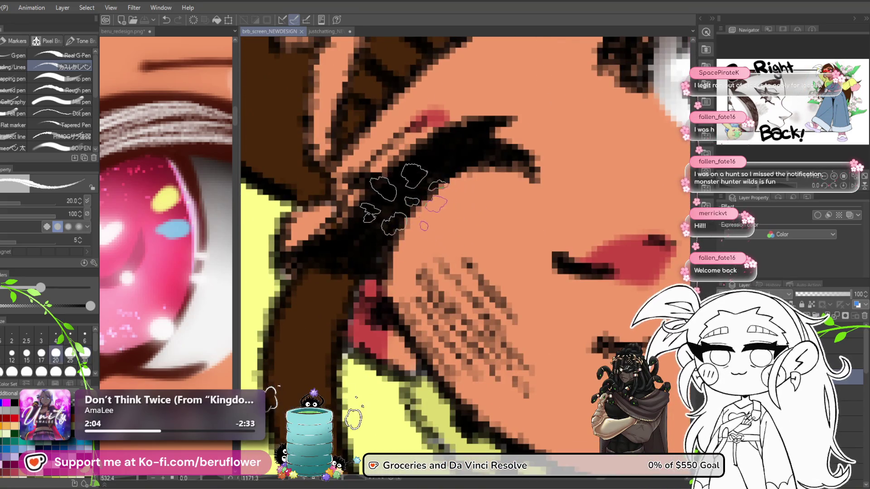
key("bracketleft")
key("bracketleft")
key("bracketleft")
mouse_move(442, 146)
left_mouse_down()
mouse_move(378, 212)
mouse_move(435, 152)
mouse_move(389, 203)
mouse_move(401, 174)
mouse_move(476, 141)
mouse_move(481, 129)
left_mouse_up()
scroll(481, 128, "down", 5)
scroll(404, 222, "up", 5)
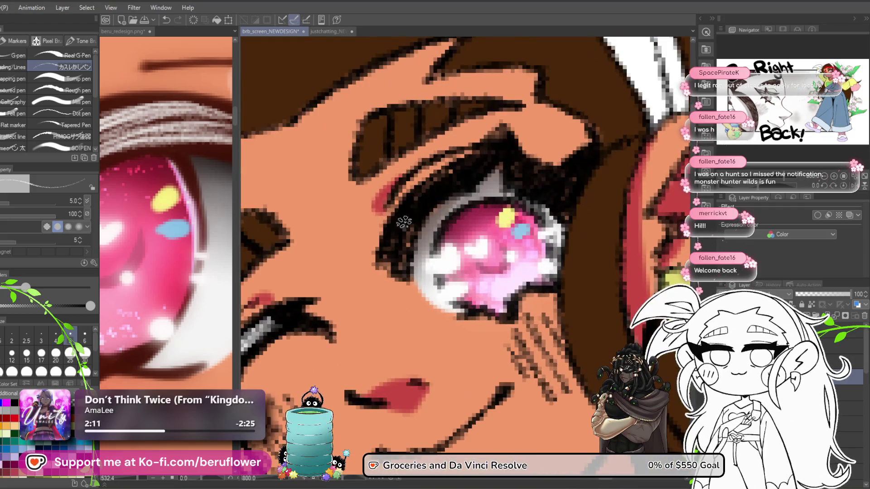
mouse_move(404, 222)
left_mouse_down()
mouse_move(460, 171)
mouse_move(413, 218)
left_mouse_up()
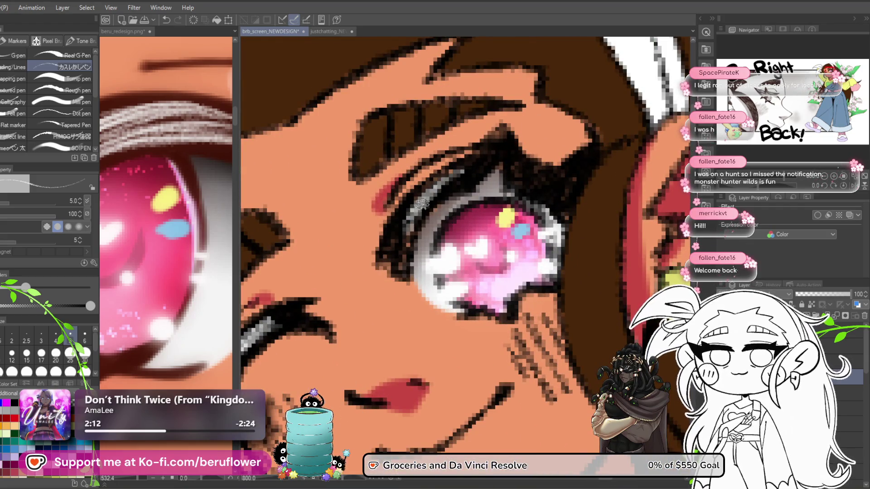
mouse_move(442, 181)
left_mouse_down()
mouse_move(466, 177)
mouse_move(471, 158)
mouse_move(525, 174)
mouse_move(543, 154)
mouse_move(507, 165)
left_mouse_up()
scroll(453, 182, "up", 2)
scroll(453, 180, "down", 2)
scroll(474, 158, "down", 1)
- Zoom out to frame the character's face and torso, then save the illustration
key("ctrl+0")
scroll(538, 259, "down", 3)
scroll(539, 258, "up", 2)
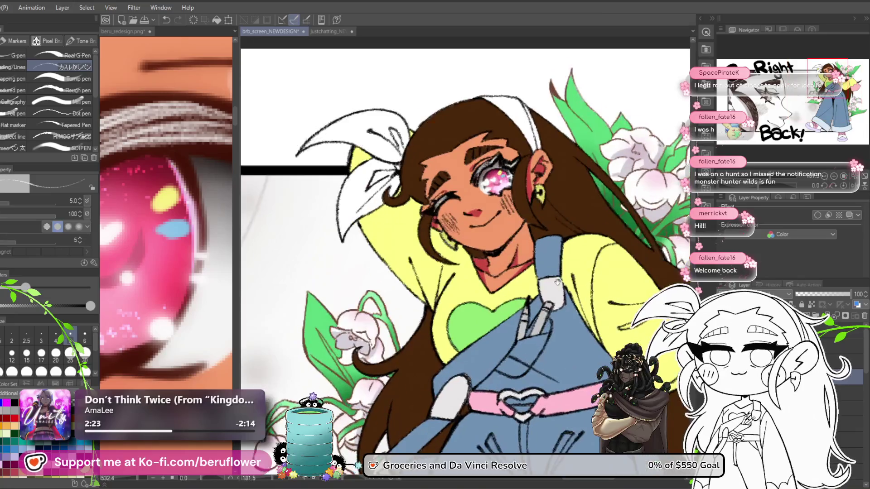
mouse_move(526, 257)
left_mouse_down()
mouse_move(538, 259)
mouse_move(515, 258)
left_mouse_up()
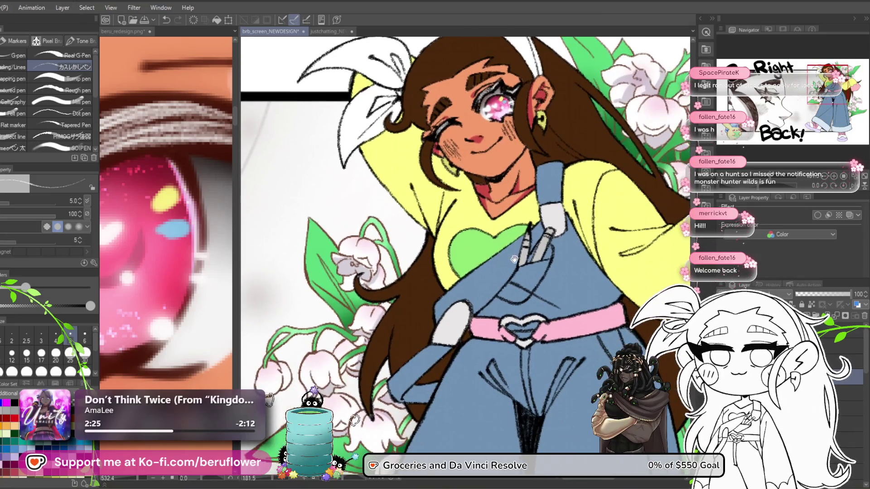
scroll(517, 260, "up", 2)
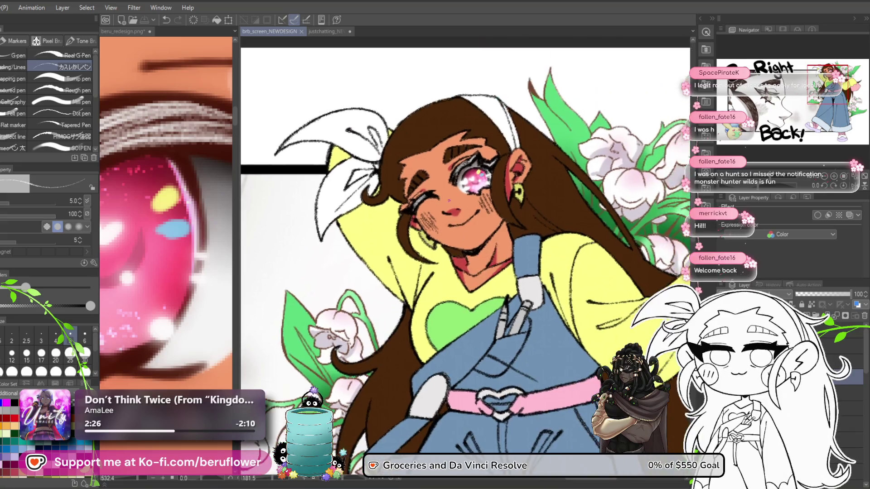
scroll(433, 221, "up", 3)
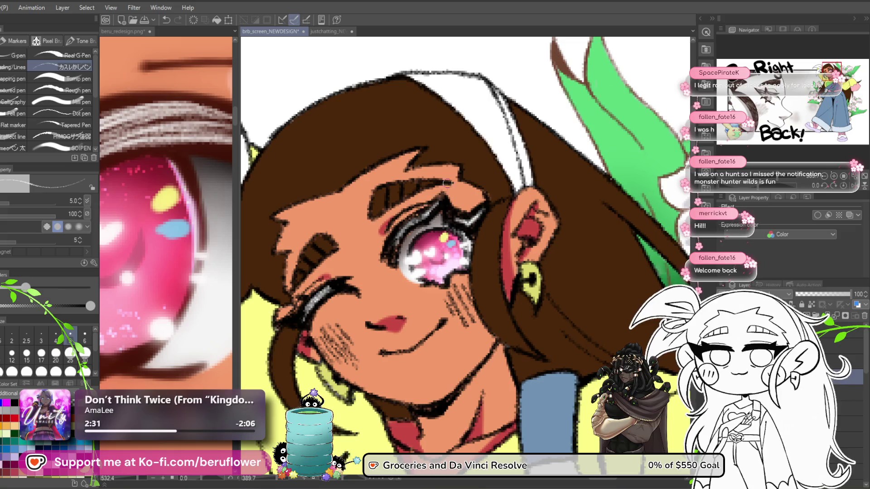
scroll(444, 187, "down", 5)
key("ctrl+s")
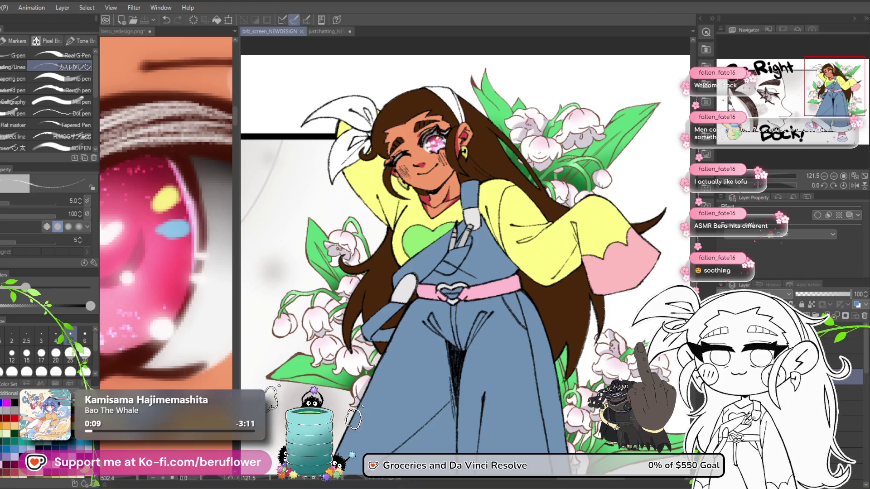
- With the Blur blending brush, soften the chin and neck shadow on the beru_redesign.png reference
mouse_move(453, 352)
left_mouse_down()
mouse_move(431, 321)
mouse_move(404, 312)
left_mouse_up()
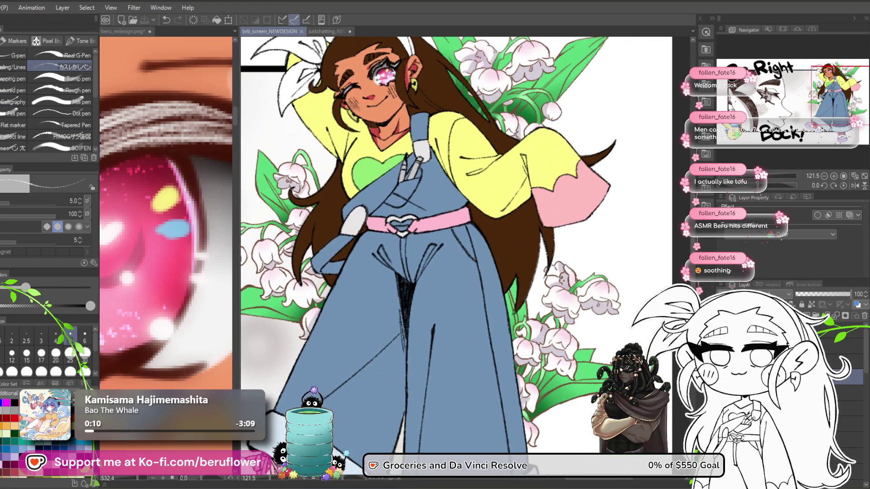
left_click_drag(539, 240, 552, 252)
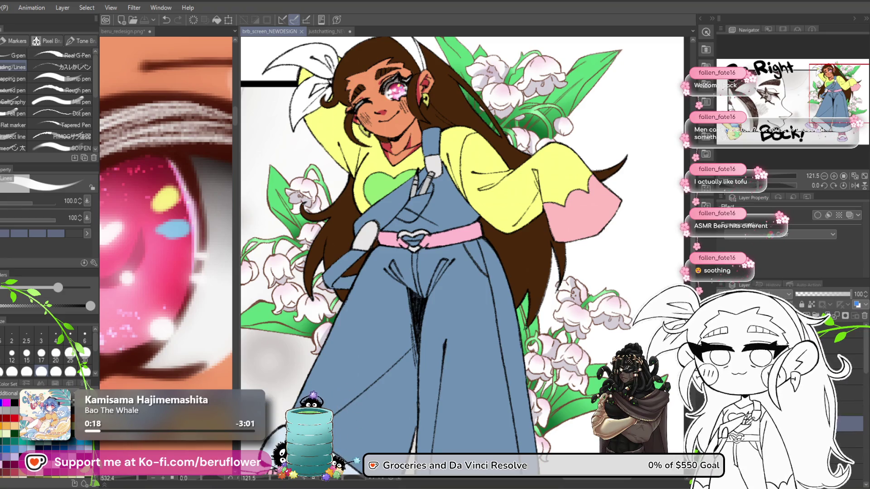
key("j")
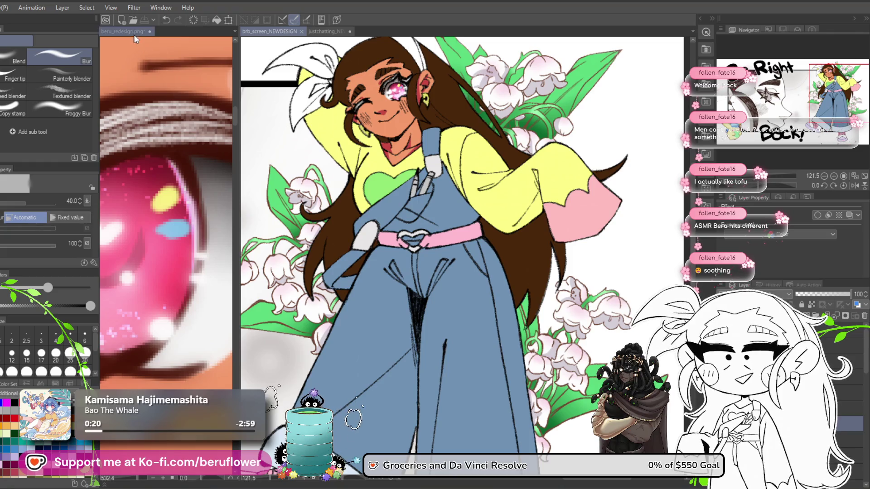
left_click(133, 31)
scroll(171, 259, "down", 8)
scroll(171, 258, "up", 5)
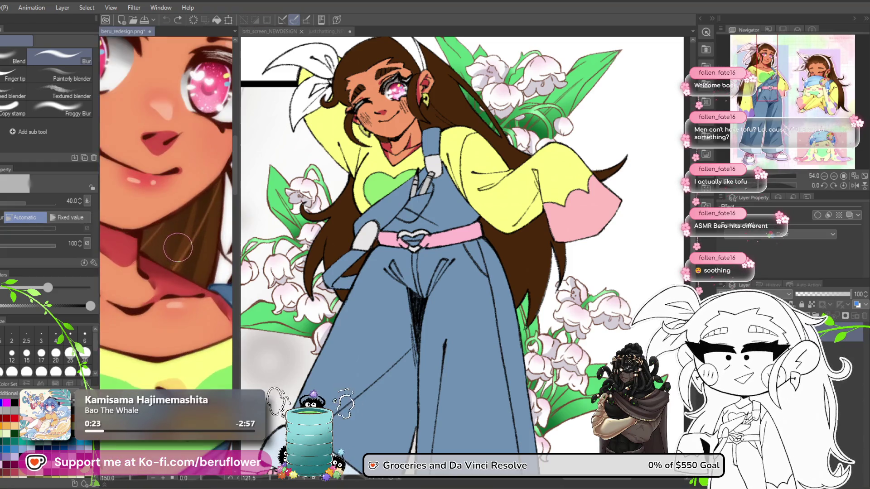
mouse_move(187, 320)
left_mouse_down()
mouse_move(174, 311)
mouse_move(175, 320)
left_mouse_up()
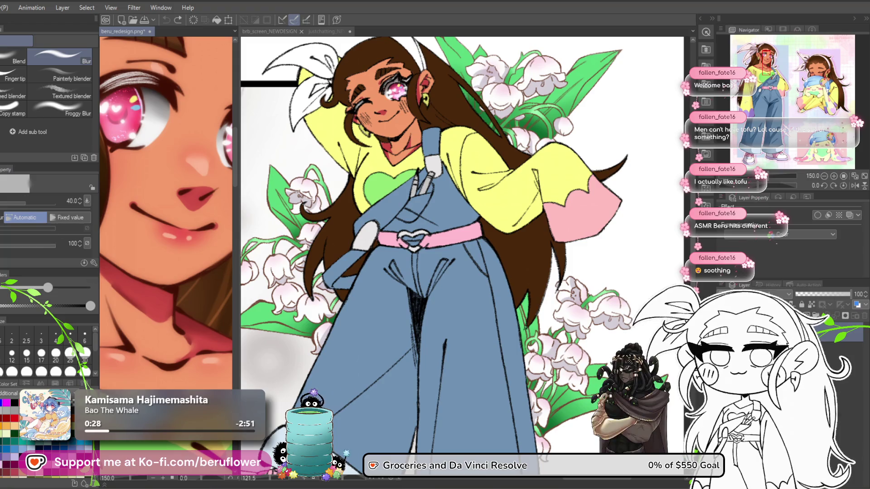
left_click(427, 135)
- Blur the red shading under the girl's chin with the blend brush at size 10
scroll(427, 135, "up", 5)
left_click_drag(427, 135, 462, 173)
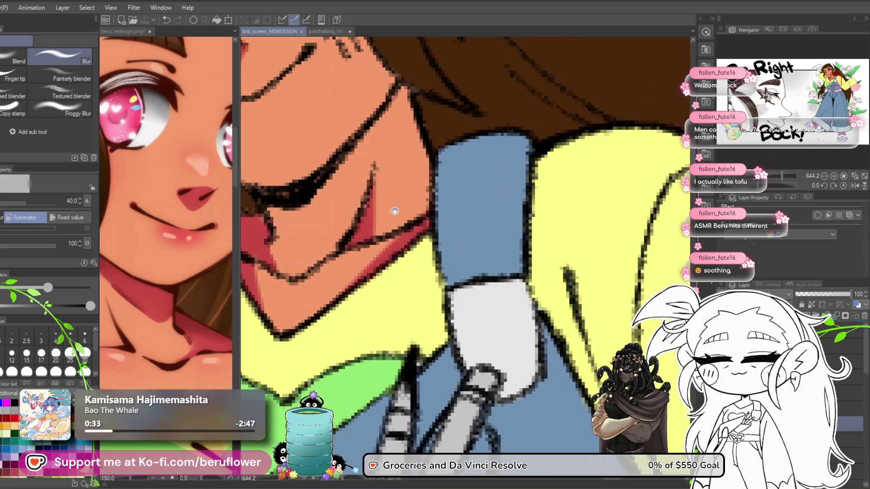
key("bracketleft")
key("bracketleft")
key("bracketleft")
mouse_move(394, 164)
left_mouse_down()
mouse_move(402, 281)
mouse_move(369, 249)
mouse_move(366, 200)
mouse_move(425, 217)
left_mouse_up()
mouse_move(390, 268)
left_mouse_down()
mouse_move(380, 249)
mouse_move(359, 277)
left_mouse_up()
- Frame the face, mouth and neck, and switch back to the pen brush at size 20
left_click_drag(506, 243, 463, 184)
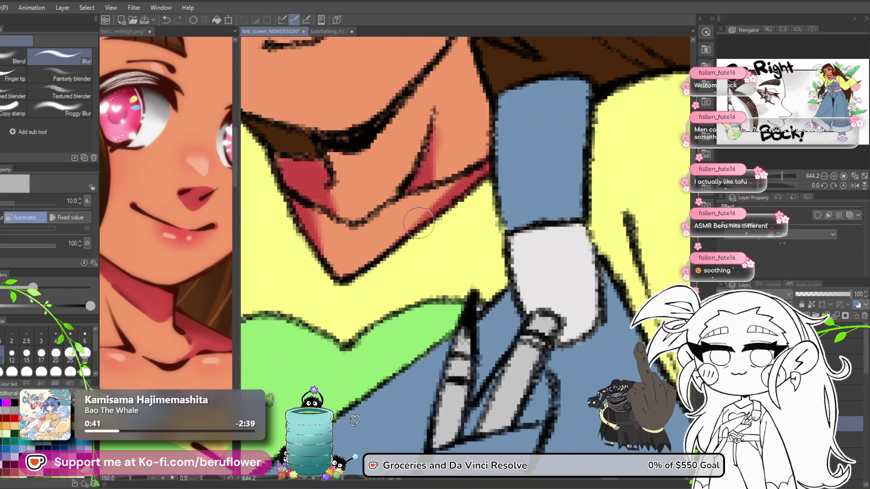
scroll(472, 174, "down", 5)
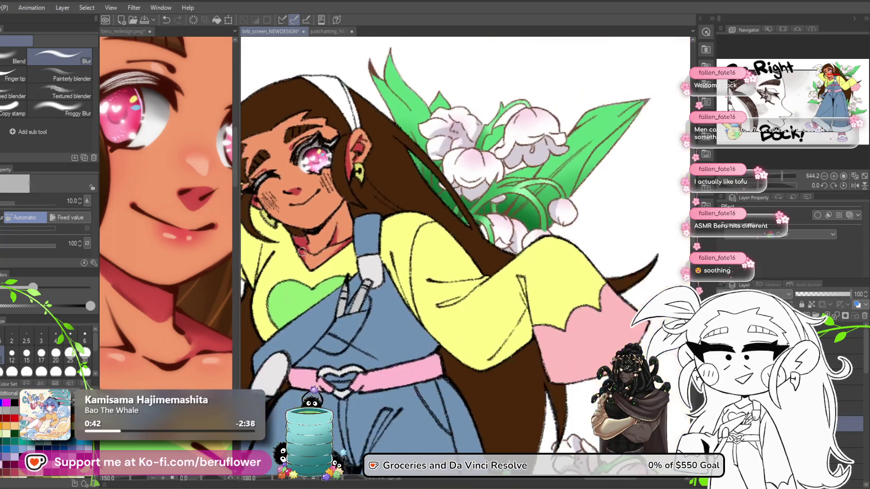
scroll(302, 251, "down", 2)
scroll(389, 166, "up", 5)
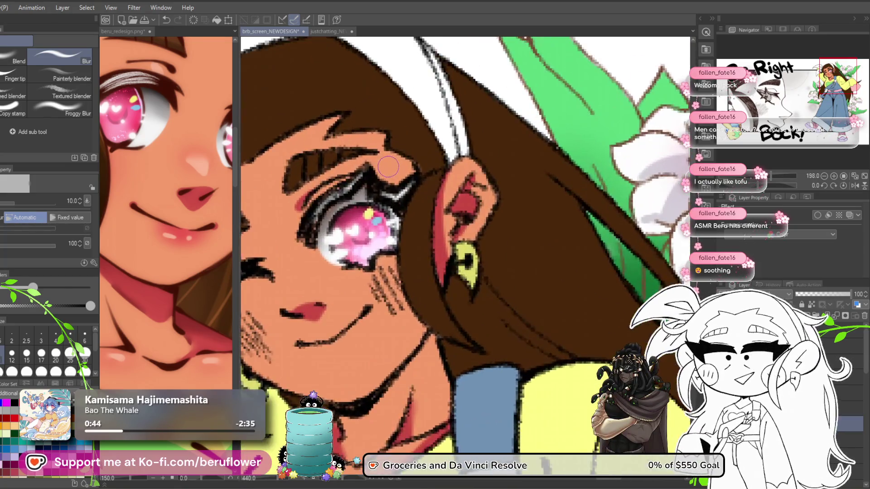
scroll(429, 191, "up", 3)
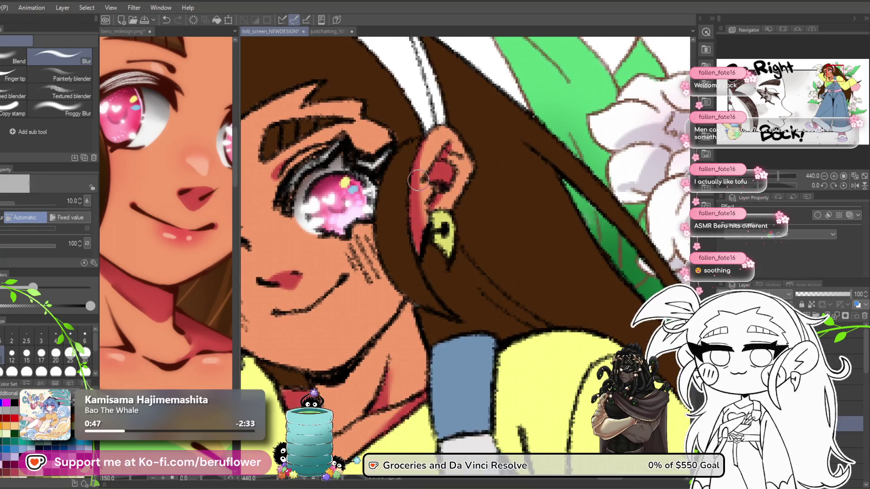
mouse_move(425, 224)
left_mouse_down()
mouse_move(459, 152)
mouse_move(549, 136)
left_mouse_up()
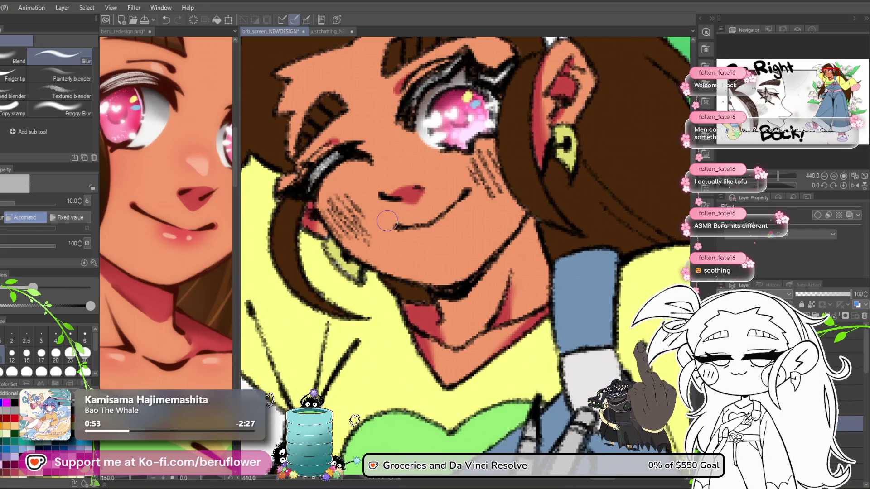
scroll(388, 220, "down", 3)
scroll(388, 221, "up", 1)
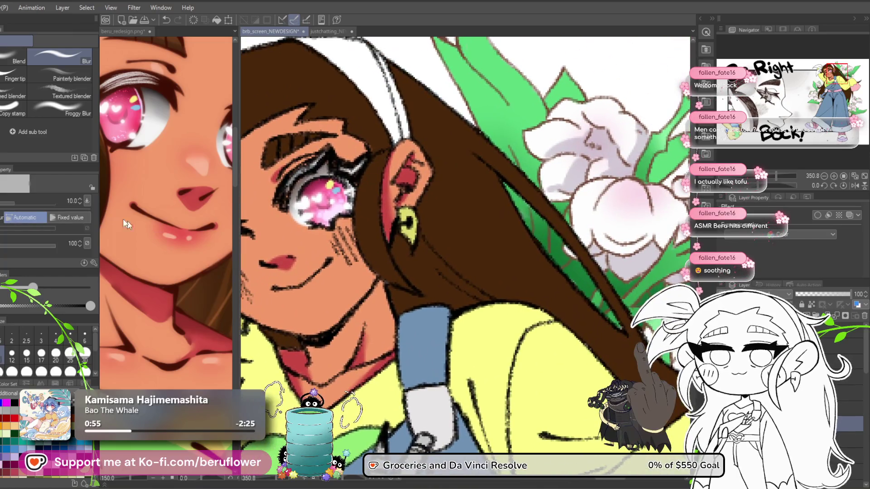
key("p")
mouse_move(314, 368)
left_mouse_down()
mouse_move(368, 365)
mouse_move(329, 309)
left_mouse_up()
key("bracketleft")
key("bracketleft")
key("bracketleft")
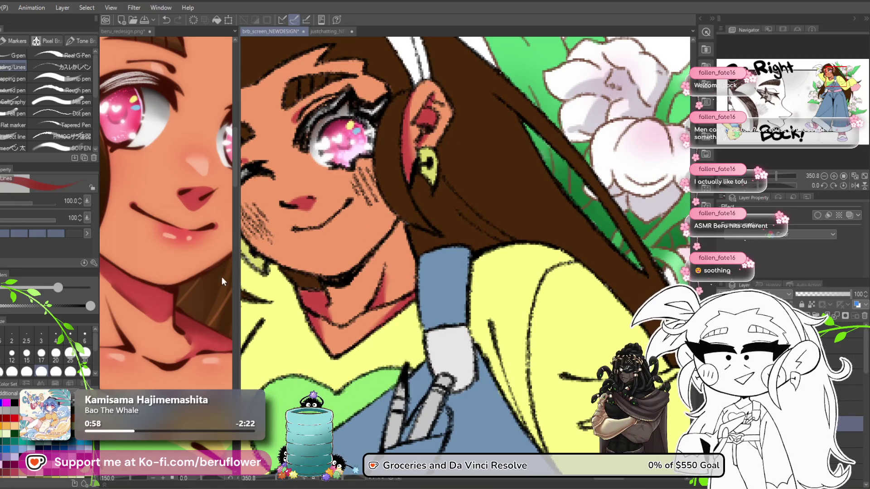
key("bracketleft")
key("bracketleft")
key("bracketleft")
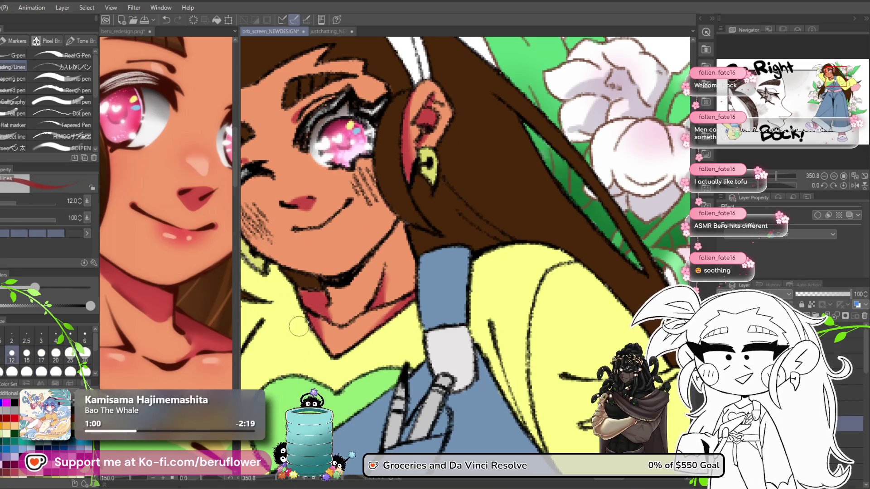
scroll(321, 332, "up", 3)
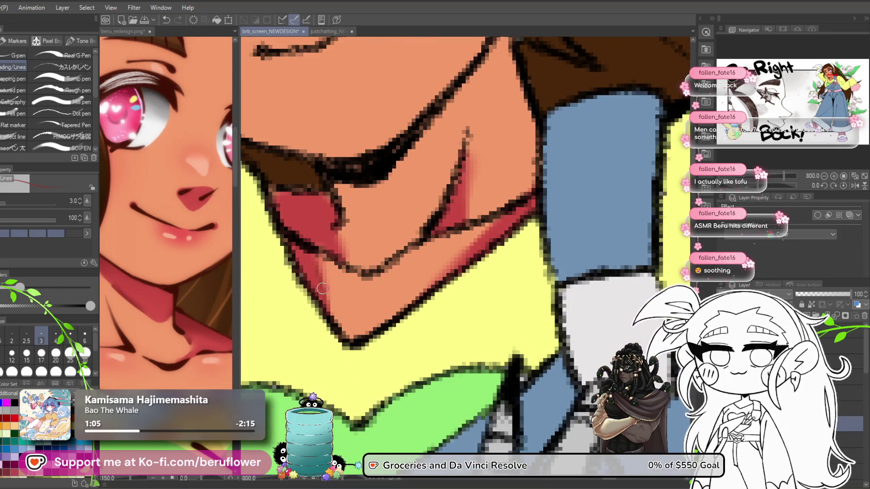
left_click_drag(322, 254, 315, 237)
left_click_drag(462, 266, 382, 256)
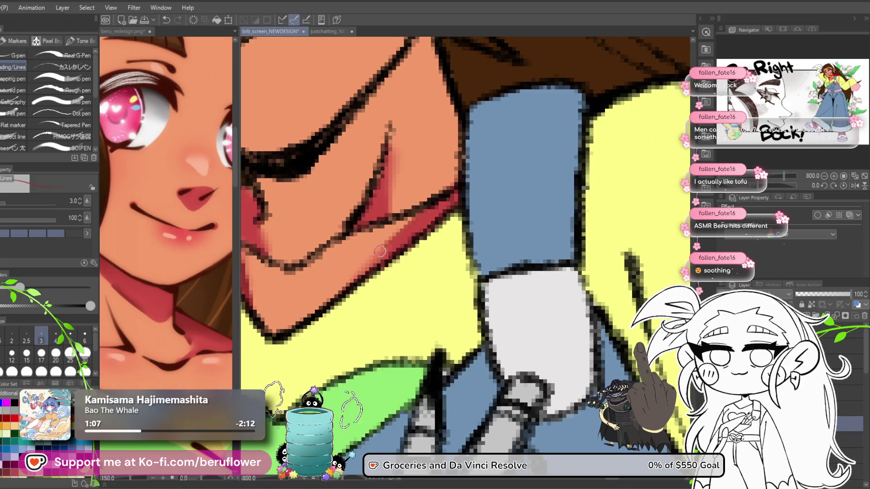
left_click_drag(406, 222, 379, 238)
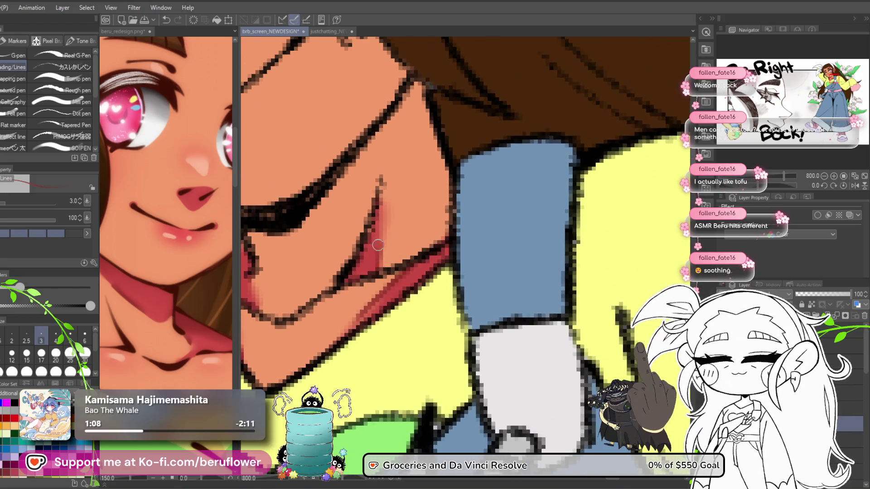
left_click_drag(376, 205, 487, 196)
mouse_move(357, 272)
left_mouse_down()
mouse_move(454, 223)
mouse_move(424, 214)
left_mouse_up()
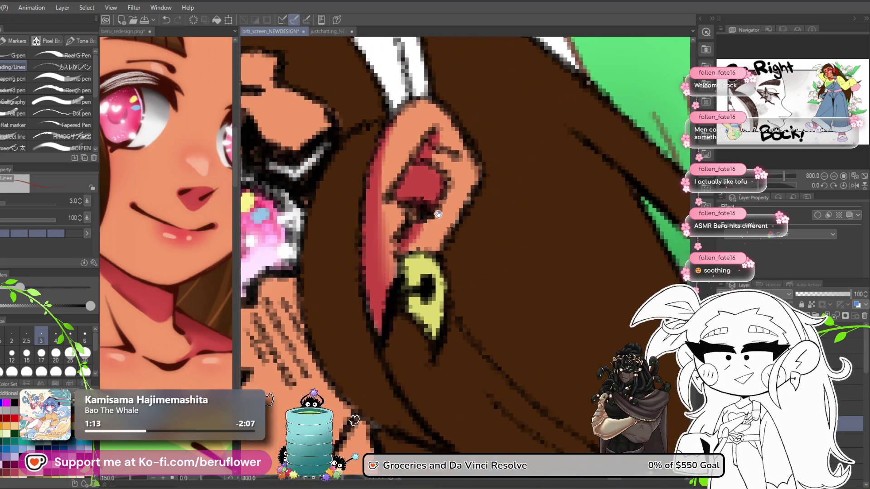
mouse_move(380, 142)
left_mouse_down()
mouse_move(383, 235)
mouse_move(386, 154)
left_mouse_up()
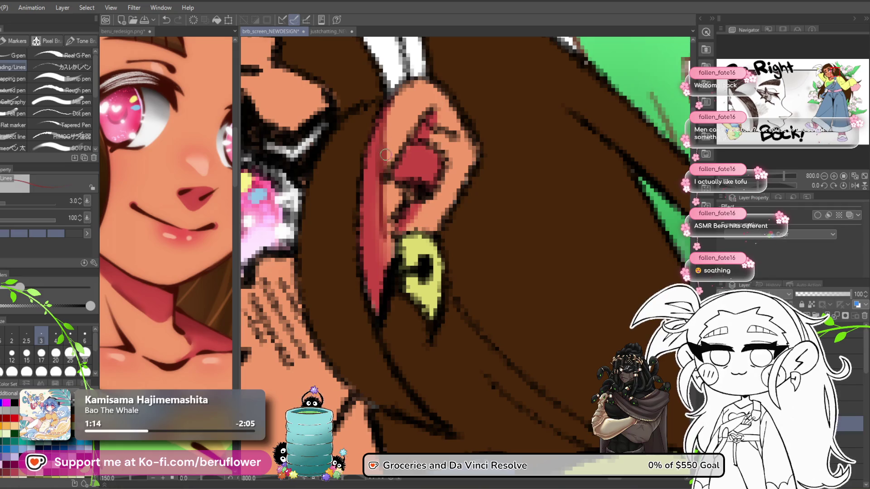
scroll(394, 169, "down", 5)
scroll(397, 167, "up", 4)
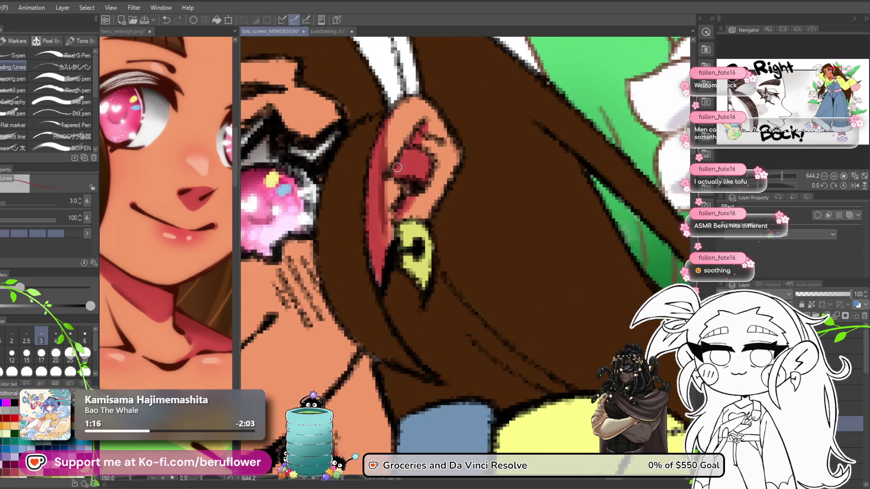
mouse_move(404, 175)
left_mouse_down()
mouse_move(471, 127)
mouse_move(573, 109)
mouse_move(438, 207)
left_mouse_up()
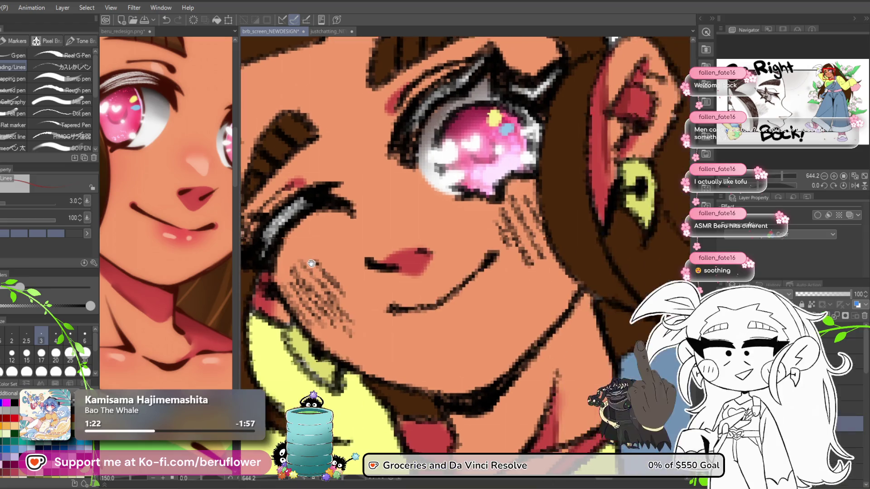
left_click_drag(348, 205, 298, 203)
- Switch to the soft airbrush at size 12 and undo the stray stroke on the ear
key("b")
mouse_move(524, 164)
left_mouse_down()
mouse_move(408, 213)
mouse_move(388, 252)
left_mouse_up()
key("bracketleft")
key("bracketleft")
key("bracketleft")
key("bracketleft")
key("bracketleft")
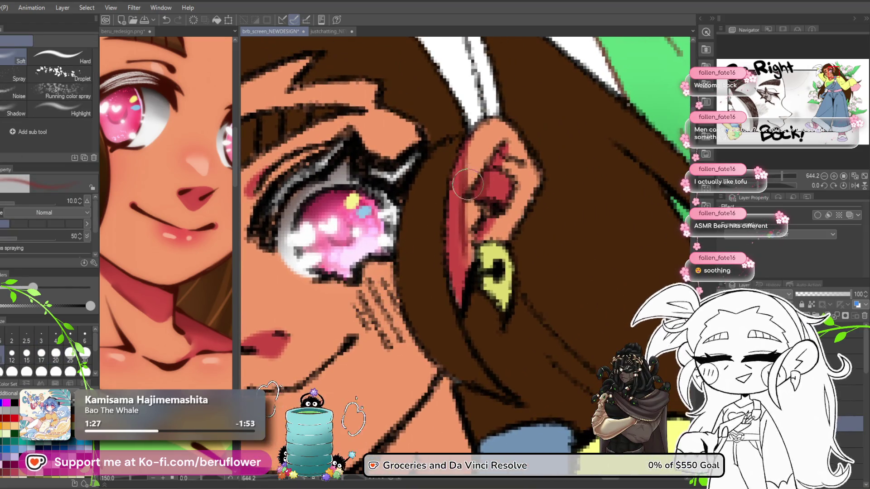
key("bracketright")
key("bracketright")
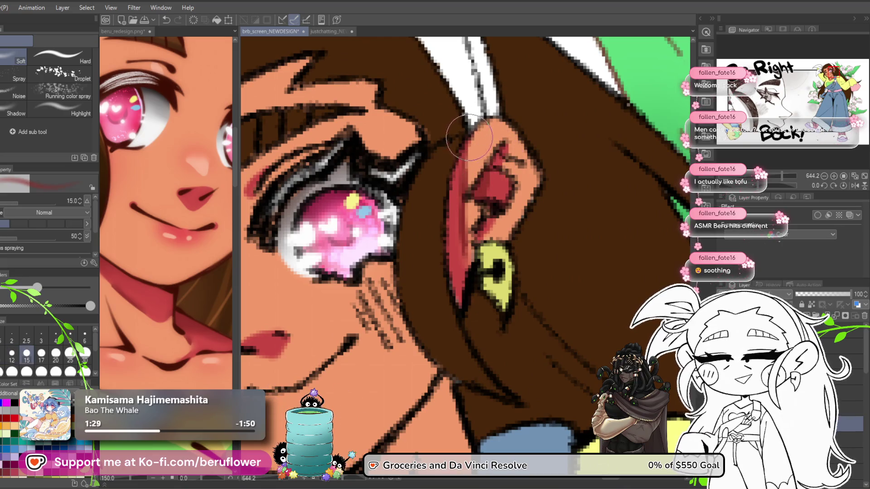
key("bracketleft")
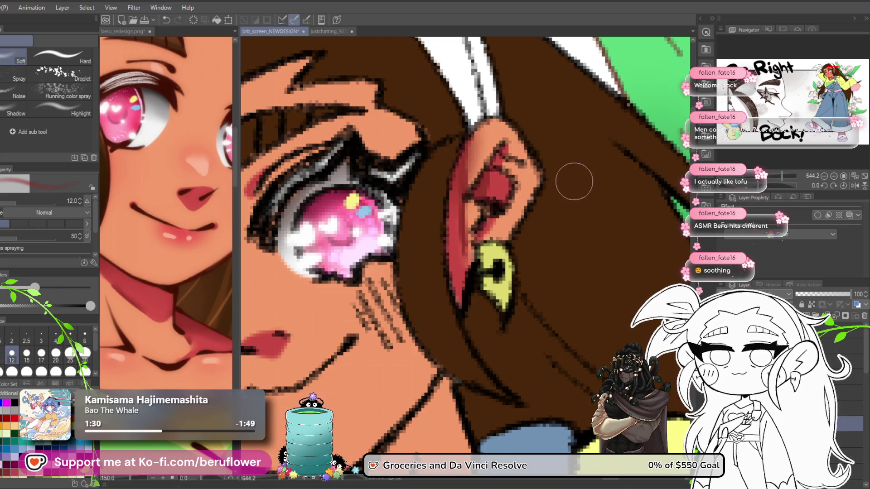
key("ctrl+z")
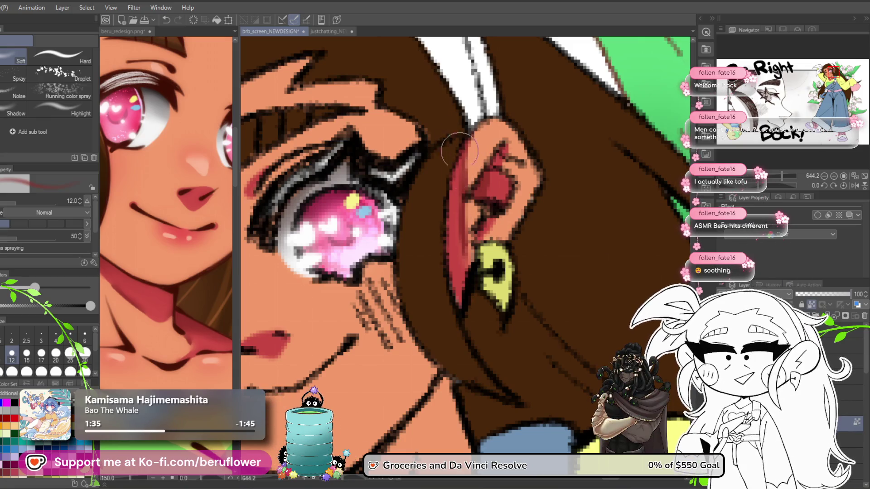
- Airbrush red into the inner ear, then move the view over to the face and chin
left_click_drag(461, 207, 455, 206)
mouse_move(472, 247)
left_mouse_down()
mouse_move(458, 192)
mouse_move(487, 181)
left_mouse_up()
left_click_drag(502, 106, 474, 151)
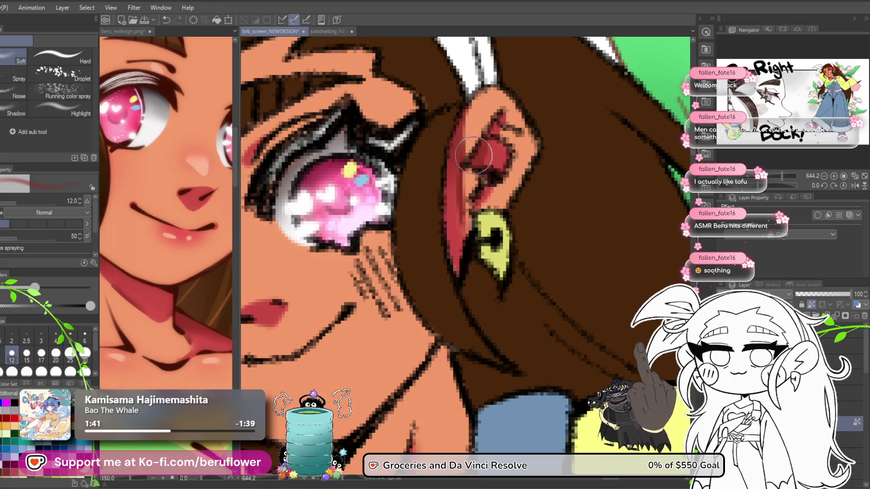
left_click_drag(473, 231, 526, 113)
mouse_move(358, 250)
left_mouse_down()
mouse_move(475, 262)
mouse_move(340, 131)
mouse_move(476, 210)
left_mouse_up()
left_click_drag(333, 253, 369, 252)
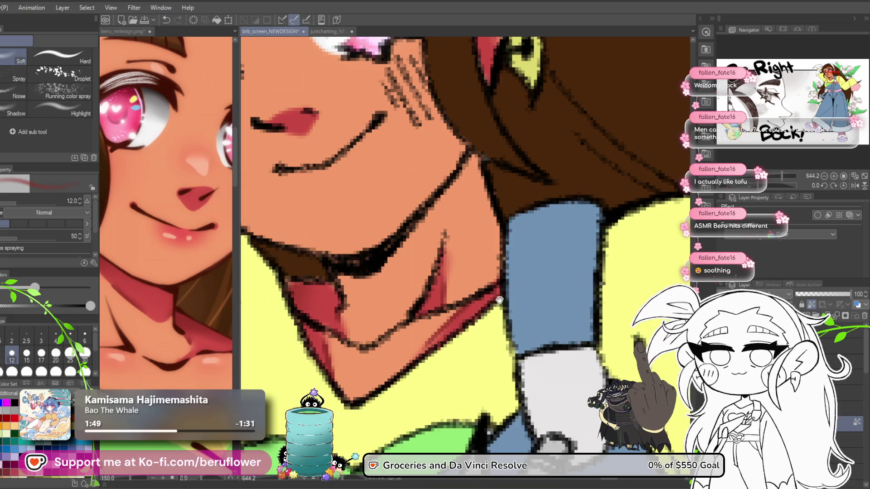
left_click_drag(505, 284, 430, 229)
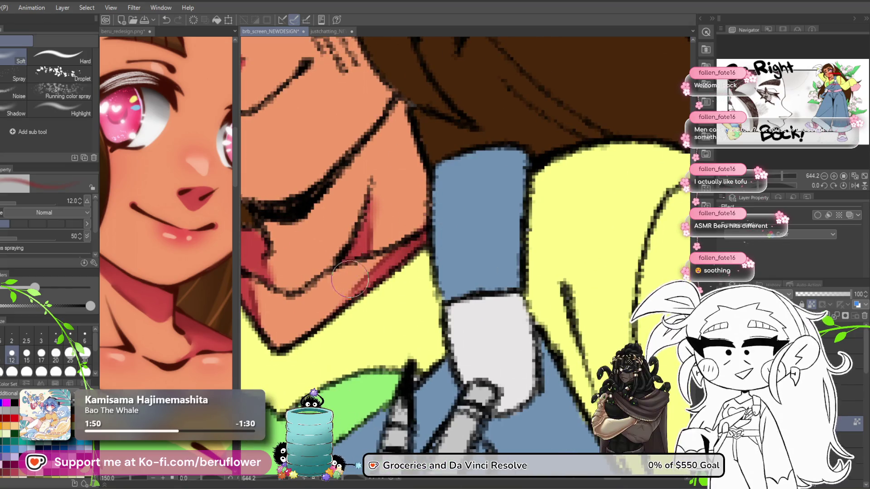
mouse_move(314, 313)
left_mouse_down()
mouse_move(329, 317)
mouse_move(317, 365)
left_mouse_up()
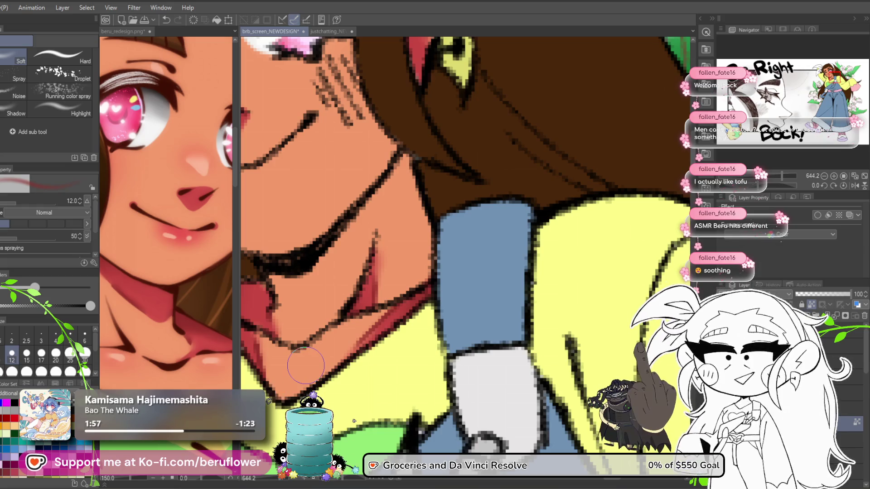
- With a size-7 pen, draw a red mark where the neck meets the hair
key("p")
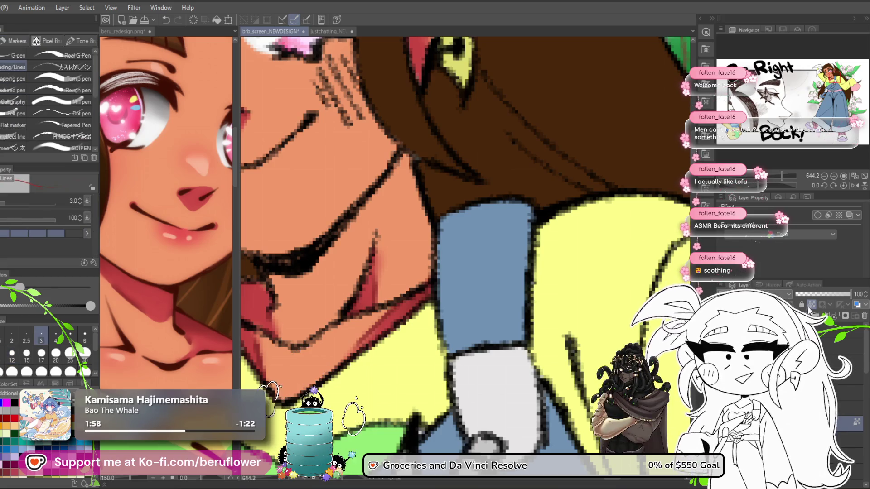
mouse_move(435, 150)
left_mouse_down()
mouse_move(437, 209)
mouse_move(417, 245)
left_mouse_up()
key("bracketright")
key("bracketright")
key("bracketright")
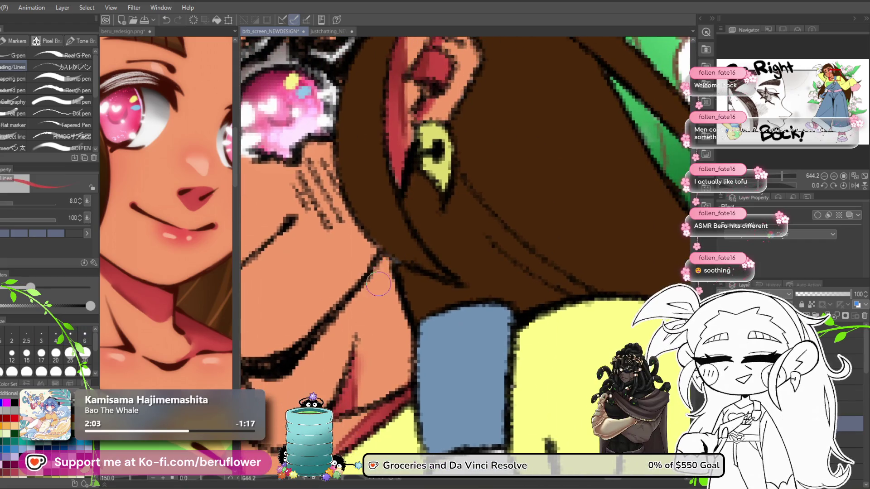
mouse_move(352, 284)
left_mouse_down()
mouse_move(389, 259)
mouse_move(417, 221)
left_mouse_up()
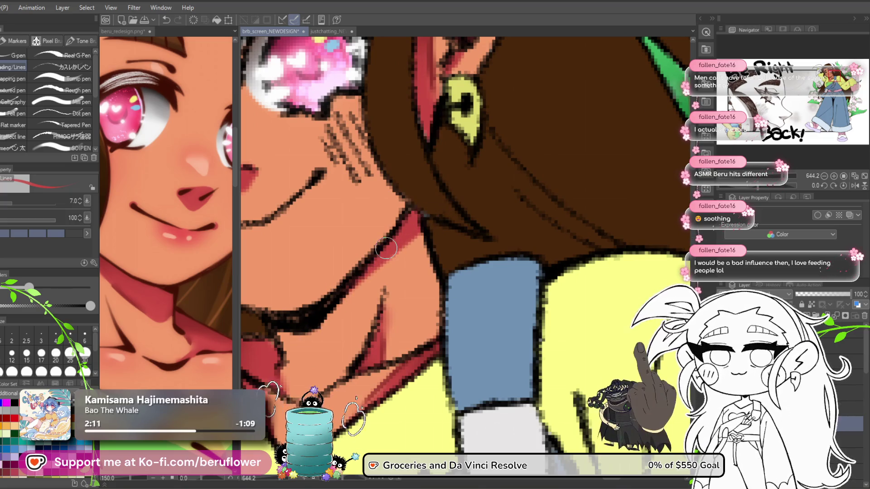
- Zoom and pan across the face and shoulder to review the new mark
scroll(386, 247, "down", 6)
scroll(386, 248, "up", 3)
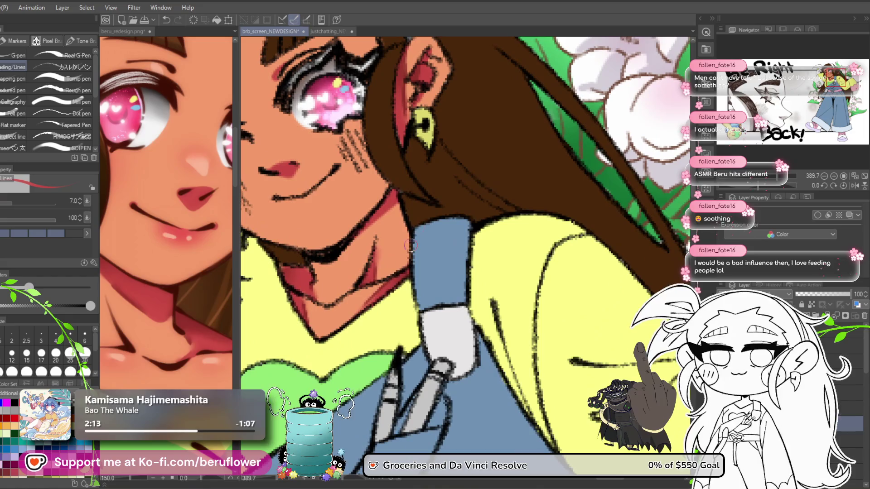
scroll(438, 214, "up", 1)
scroll(438, 214, "down", 4)
scroll(437, 213, "up", 3)
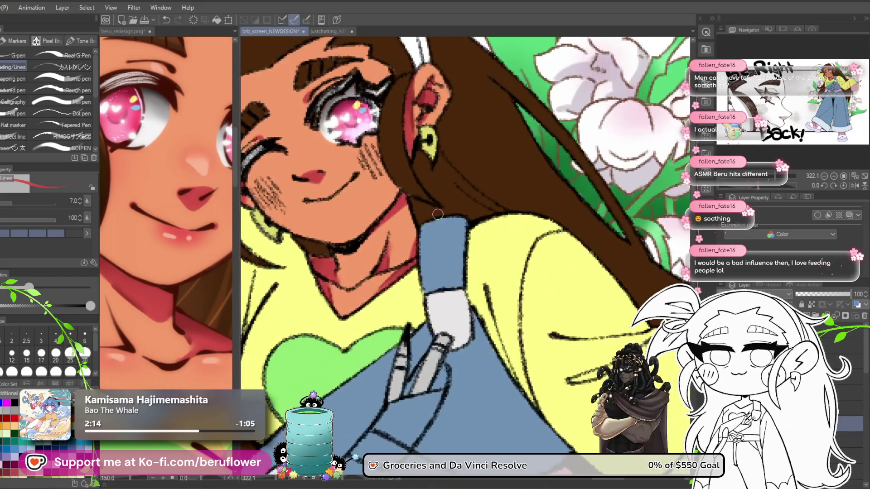
left_click_drag(437, 214, 392, 218)
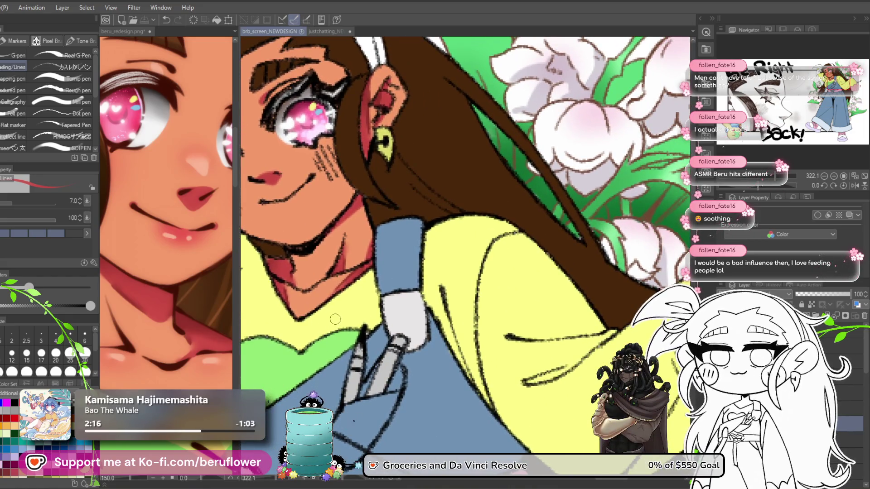
left_click_drag(318, 314, 318, 337)
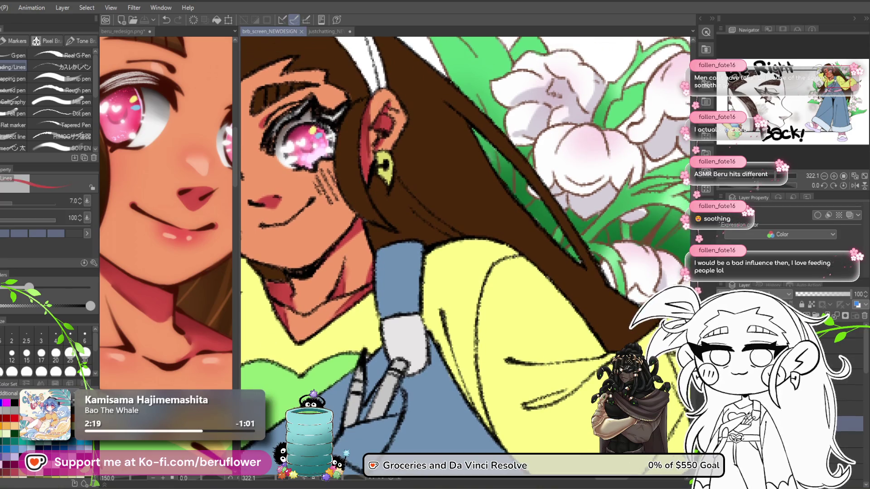
left_click_drag(345, 313, 367, 315)
left_click_drag(370, 238, 376, 244)
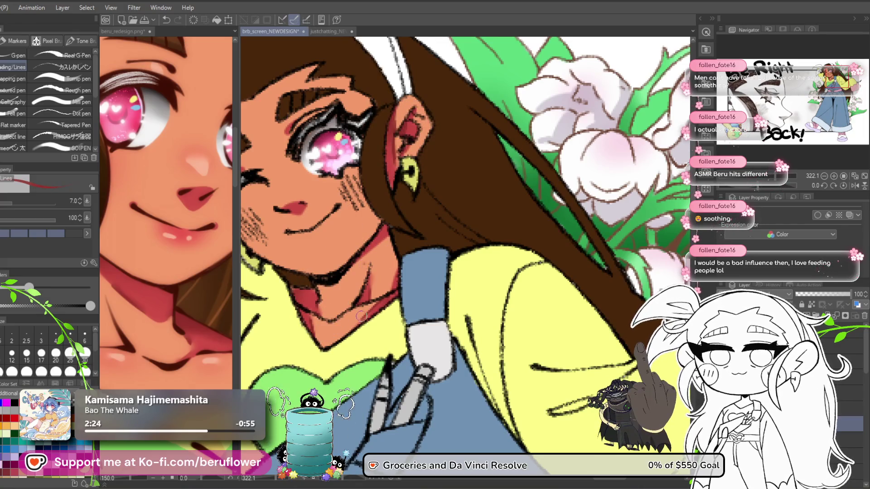
- Check the beru_redesign.png reference, pick the airbrush, and return to the brb_screen_NEWDESIGN illustration
scroll(361, 316, "up", 2)
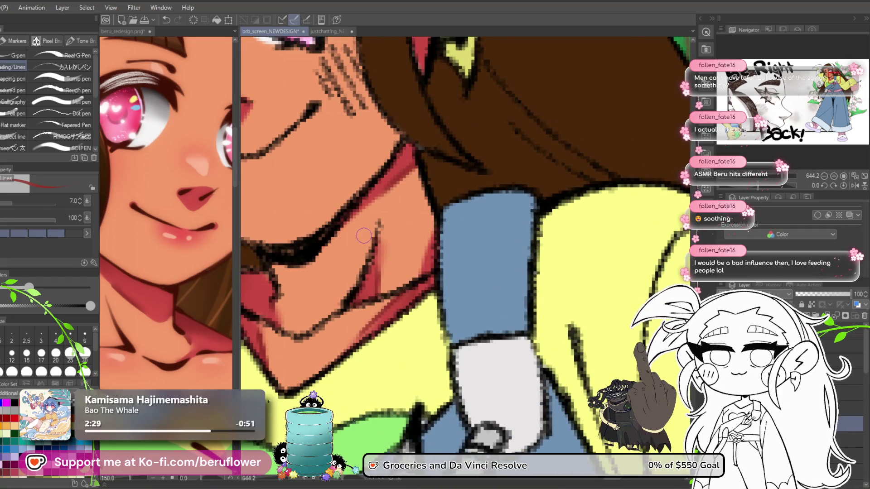
scroll(363, 235, "down", 6)
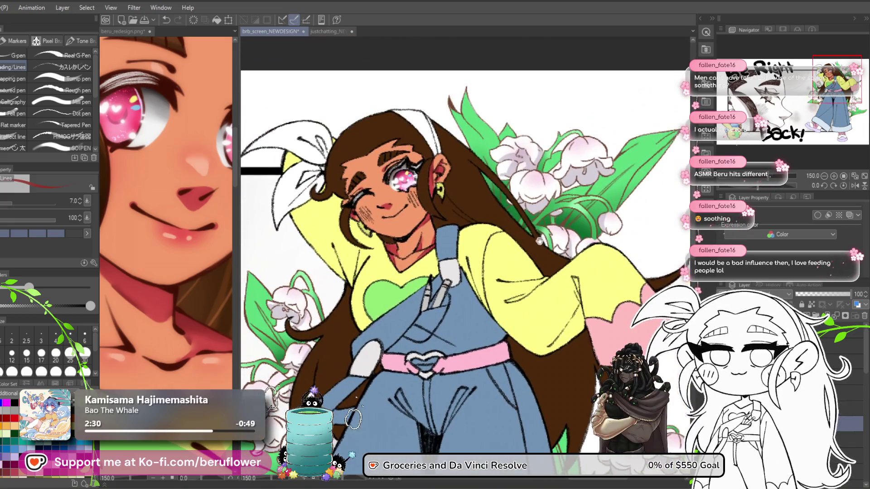
left_click_drag(514, 254, 482, 264)
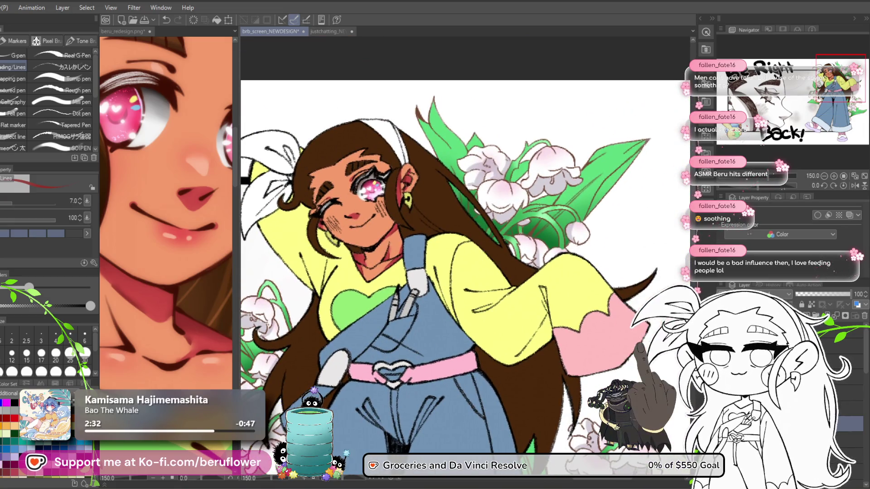
left_click(159, 309)
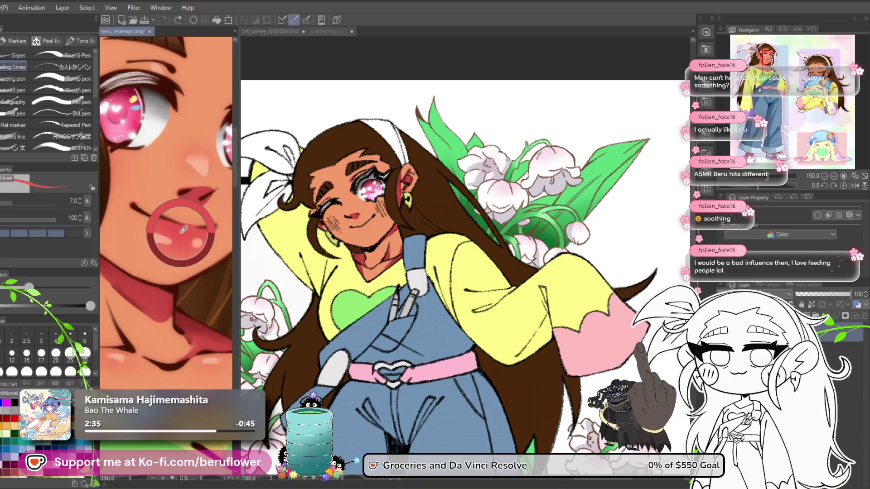
key("b")
left_click(360, 230)
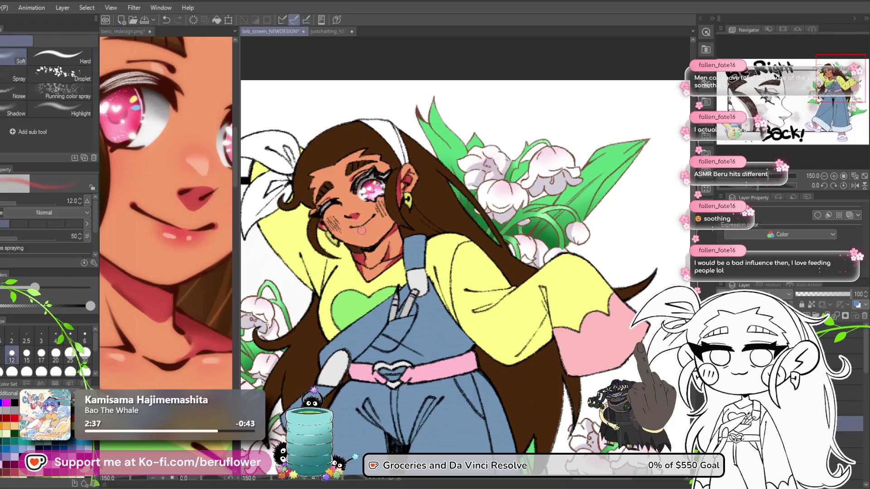
- Airbrush a broad size-15 pink blush at the smile's corner and zoom to check it
scroll(400, 233, "up", 5)
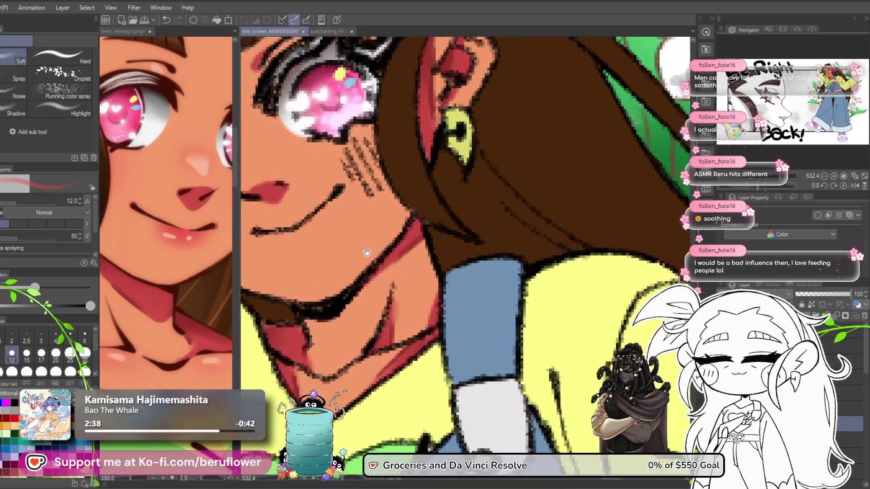
key("bracketright")
key("bracketright")
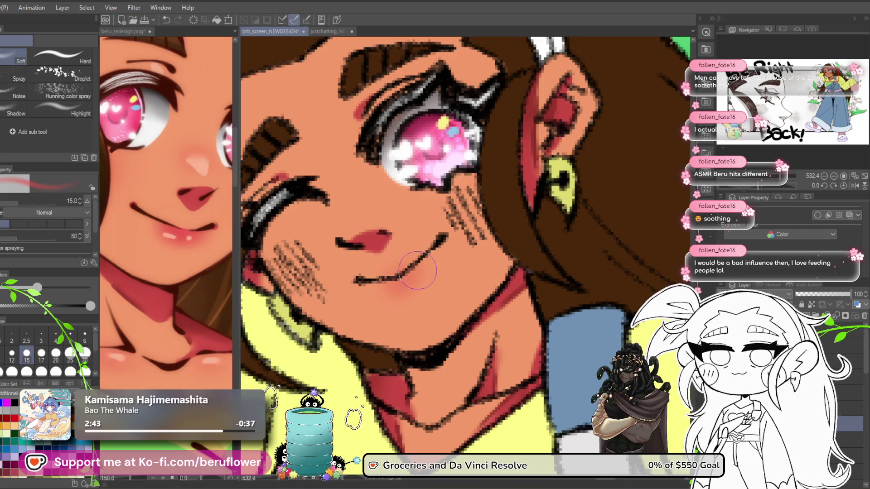
left_click_drag(412, 272, 392, 256)
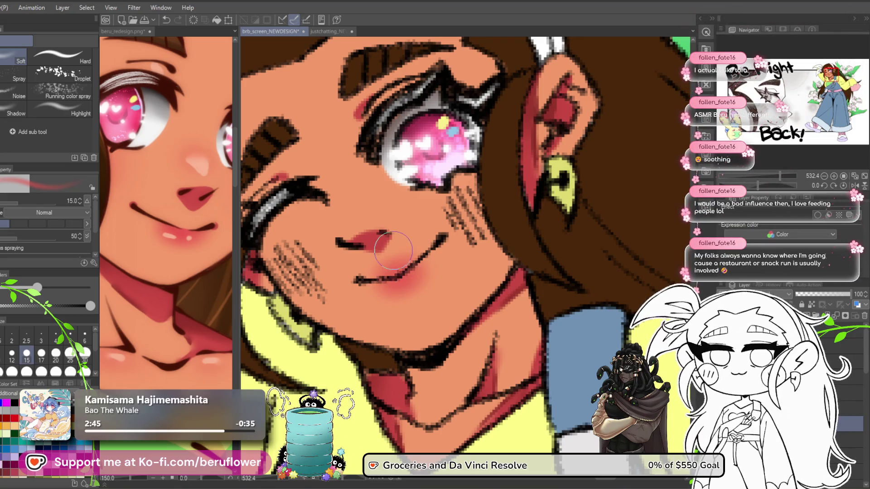
scroll(392, 254, "up", 3)
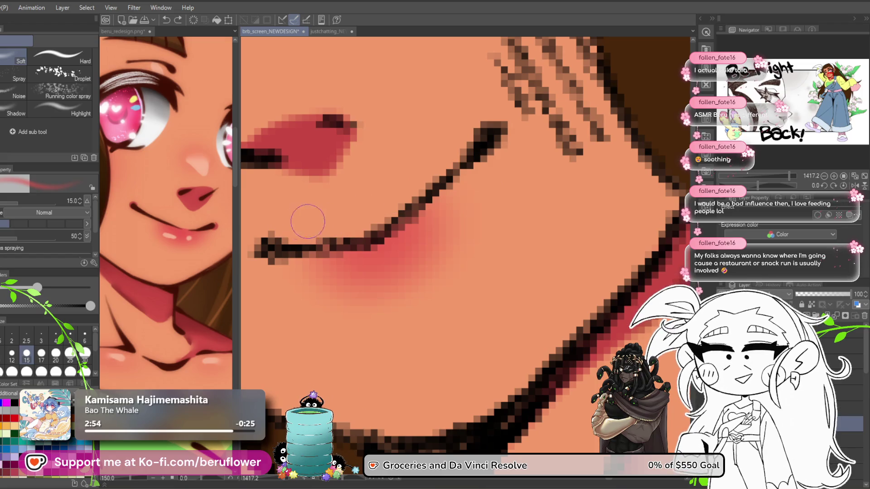
scroll(352, 213, "down", 5)
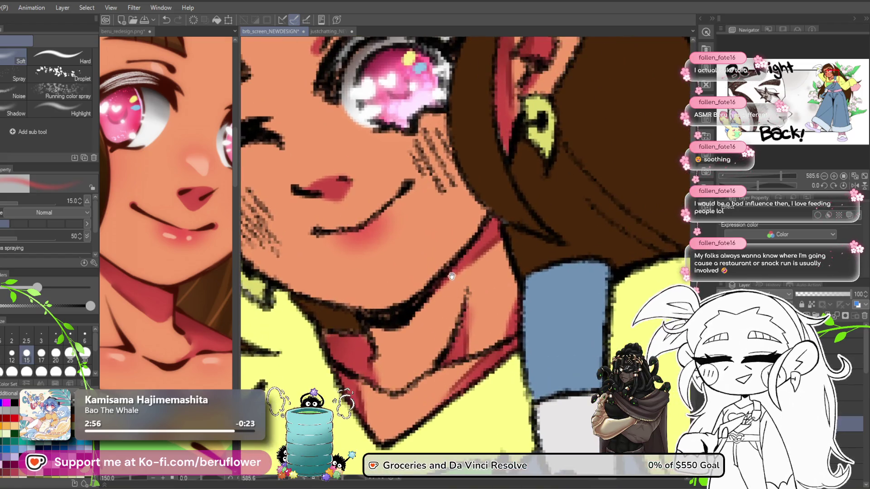
left_click_drag(451, 280, 451, 293)
left_click_drag(423, 358, 456, 349)
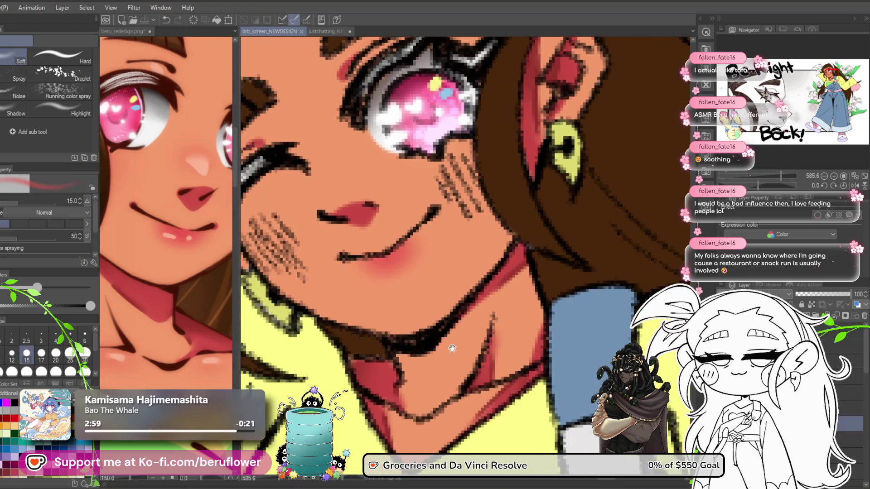
scroll(326, 373, "down", 2)
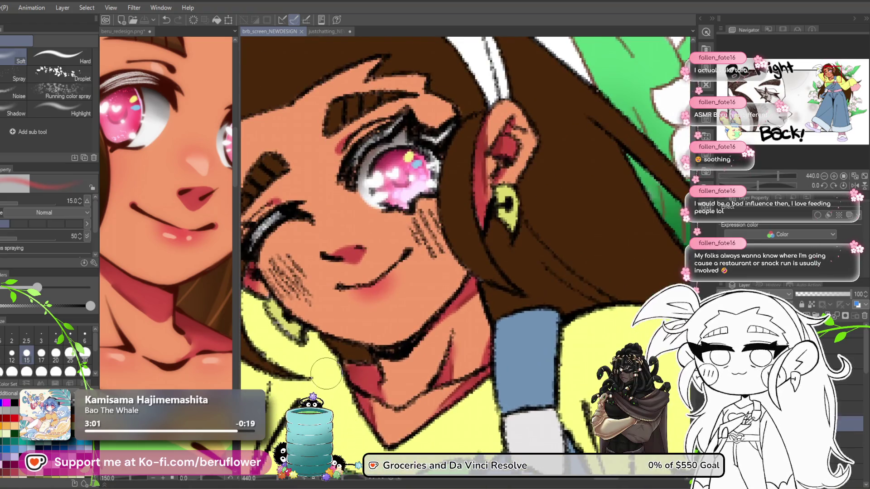
scroll(382, 284, "up", 2)
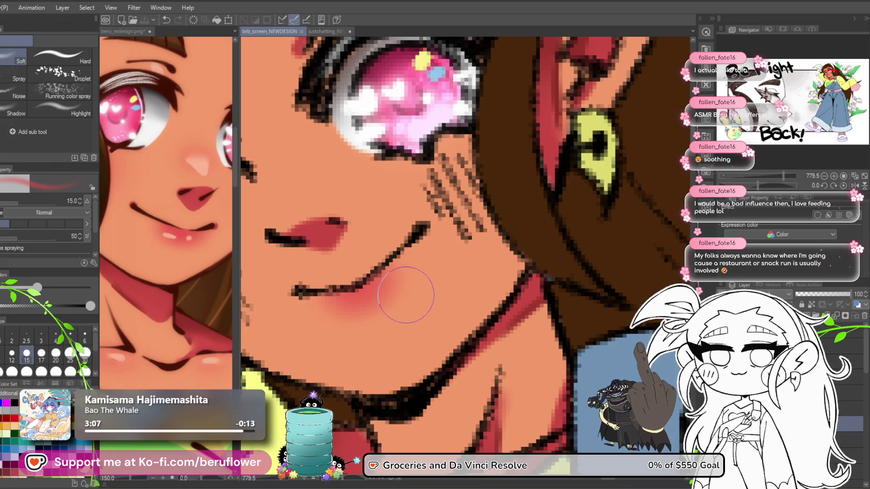
- Shrink the brush and sample the lip colour from the reference drawing
key("bracketleft")
key("bracketleft")
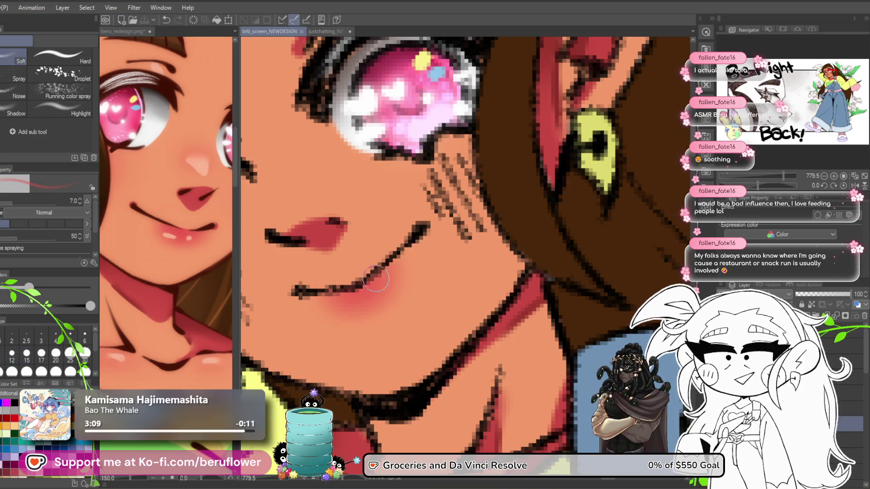
mouse_move(386, 271)
left_mouse_down()
mouse_move(393, 256)
mouse_move(365, 288)
left_mouse_up()
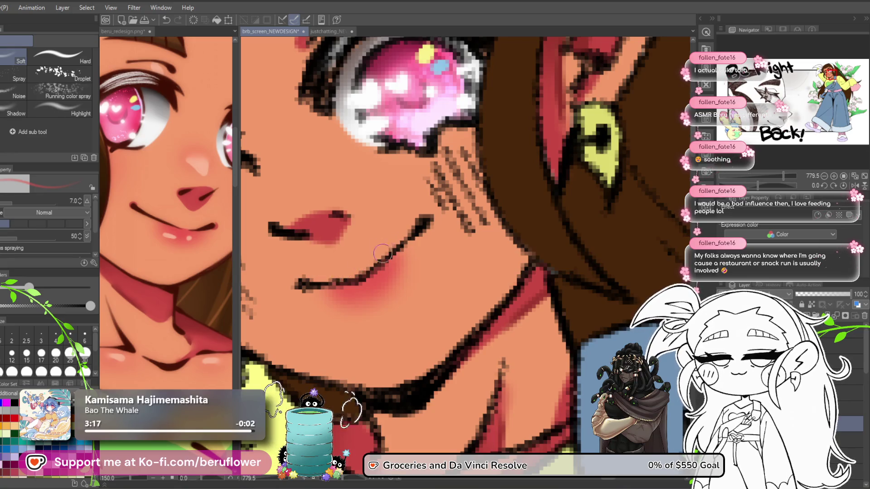
scroll(391, 213, "down", 2)
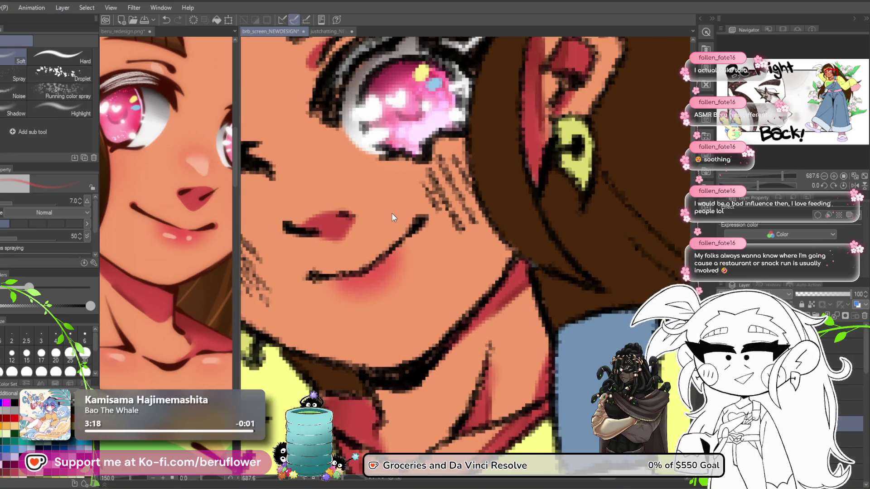
left_click(169, 236)
left_click_drag(168, 236, 172, 233)
- Back on the illustration, pick the red lip colour and set the soft airbrush to size 8
key("p")
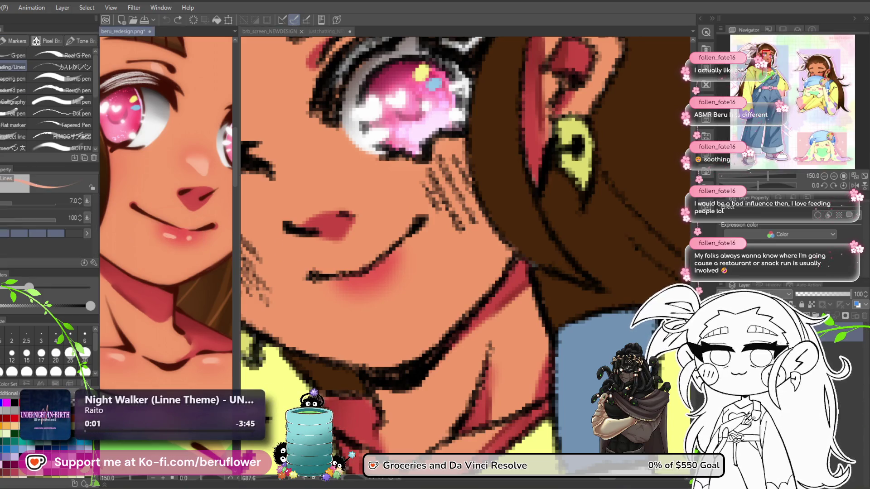
left_click(360, 272)
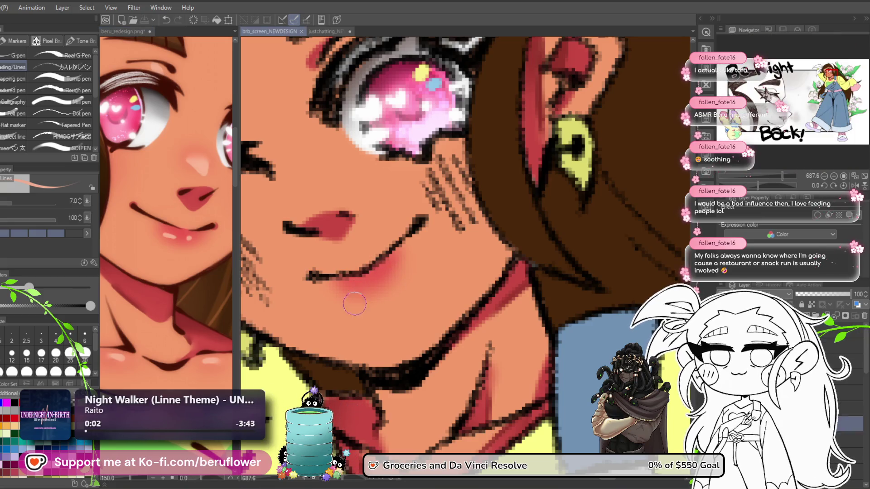
left_click_drag(390, 382, 353, 334)
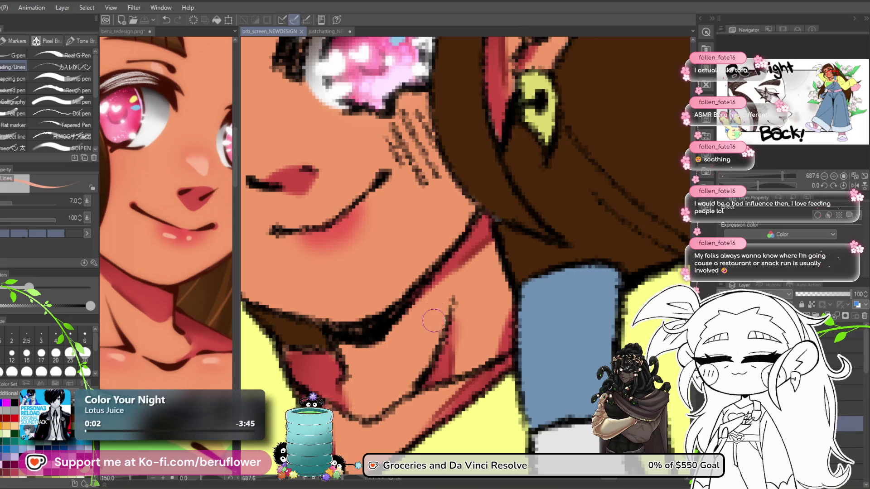
scroll(488, 99, "down", 5)
scroll(444, 315, "up", 3)
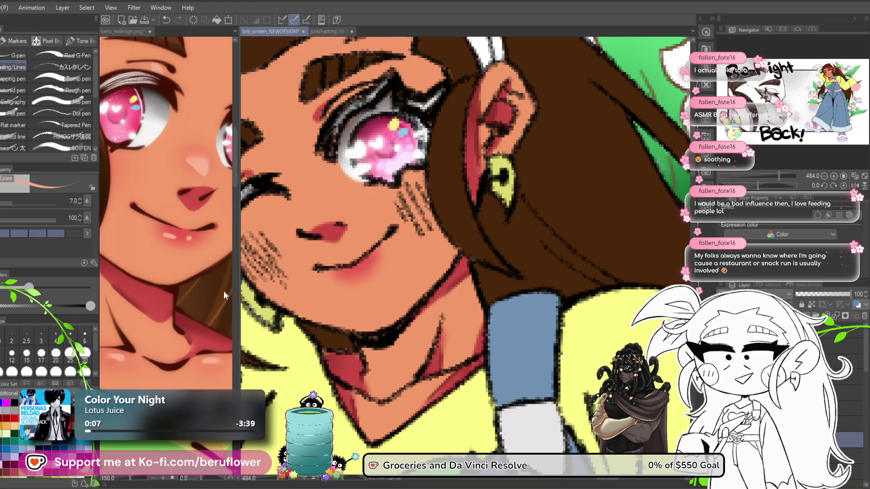
left_click(337, 235, "alt")
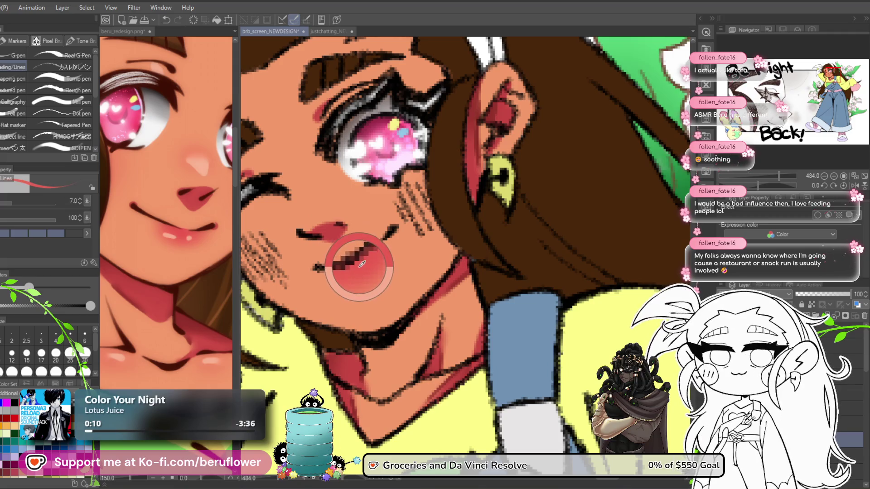
key("b")
mouse_move(441, 355)
left_mouse_down()
mouse_move(410, 337)
mouse_move(386, 337)
left_mouse_up()
key("bracketright")
key("bracketright")
key("bracketright")
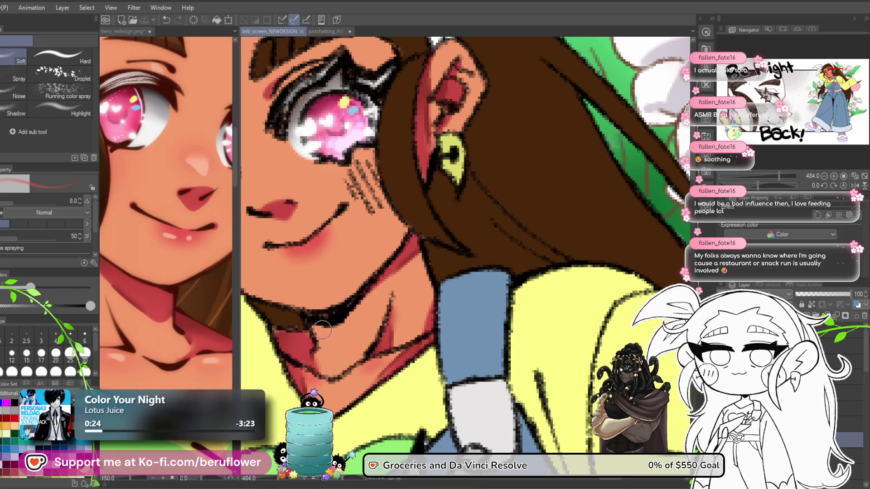
- Dab a light skin-tone highlight over the cheek blush with a size-3 pen
key("p")
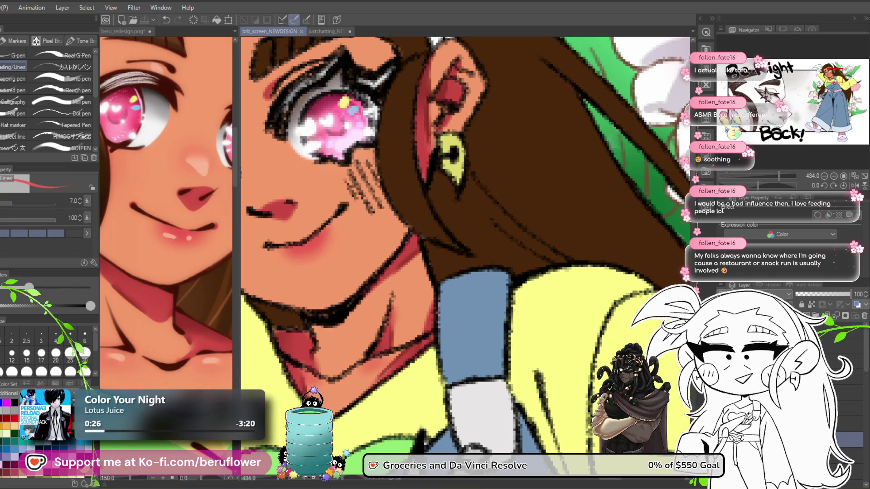
left_click(186, 247)
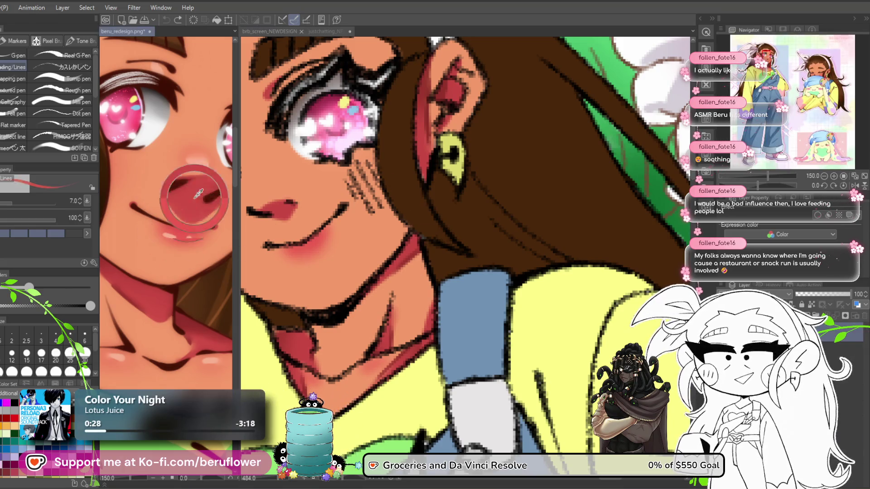
left_click(371, 321)
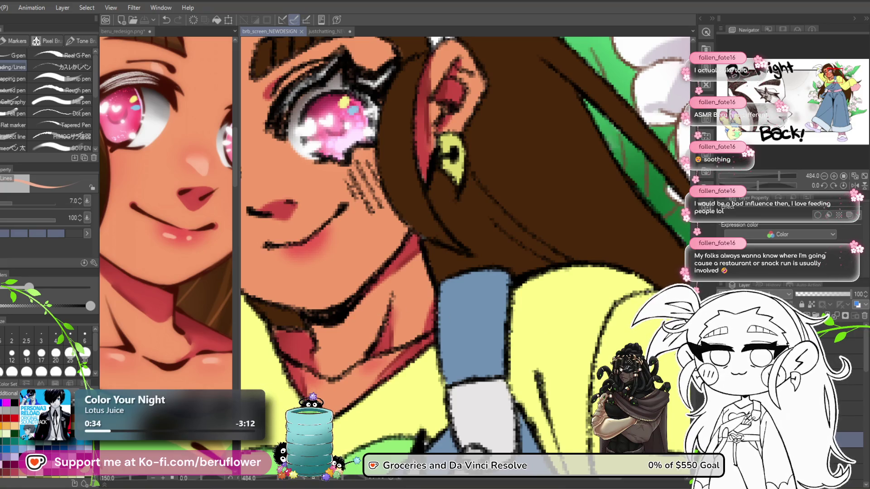
scroll(478, 286, "up", 5)
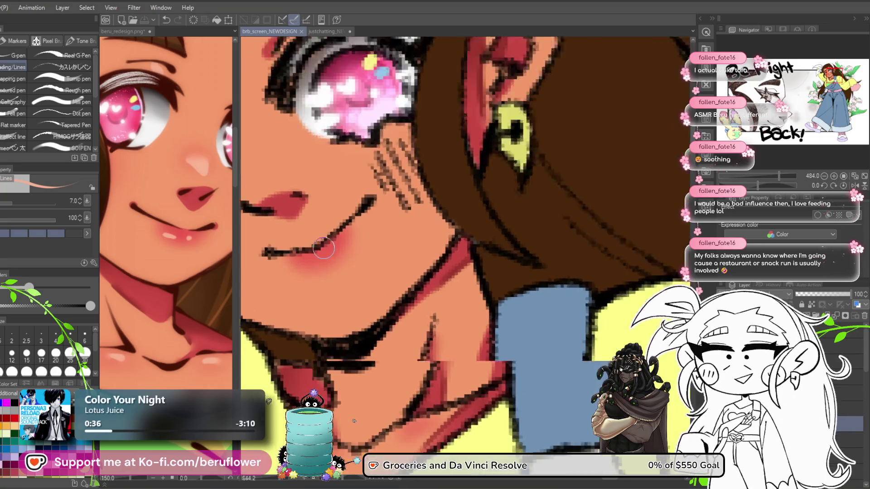
left_click_drag(342, 299, 345, 308)
key("bracketleft")
key("bracketleft")
key("bracketleft")
scroll(340, 274, "up", 3)
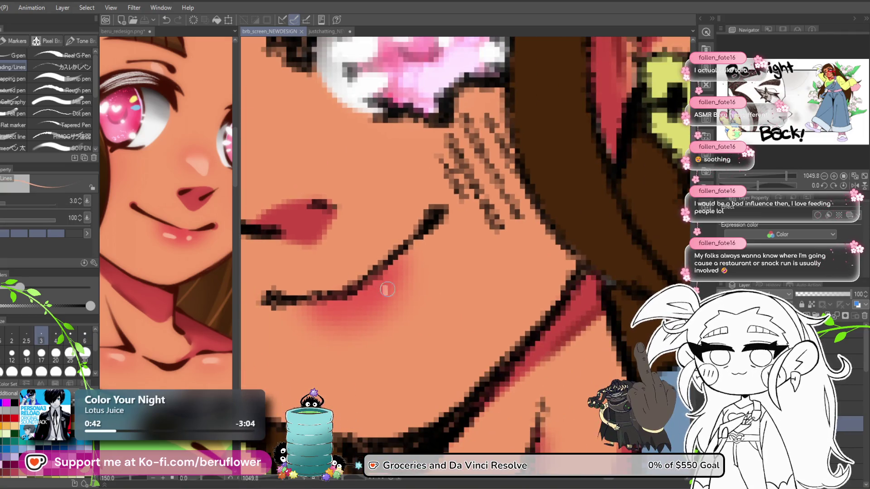
left_click_drag(391, 287, 387, 289)
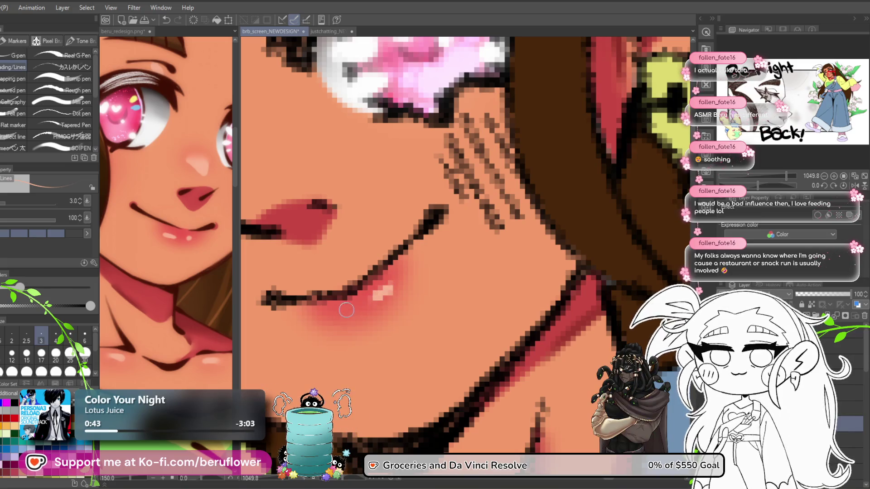
- Open the beru_redesign.png reference and centre its eye and cheek
scroll(358, 290, "down", 4)
scroll(366, 254, "up", 2)
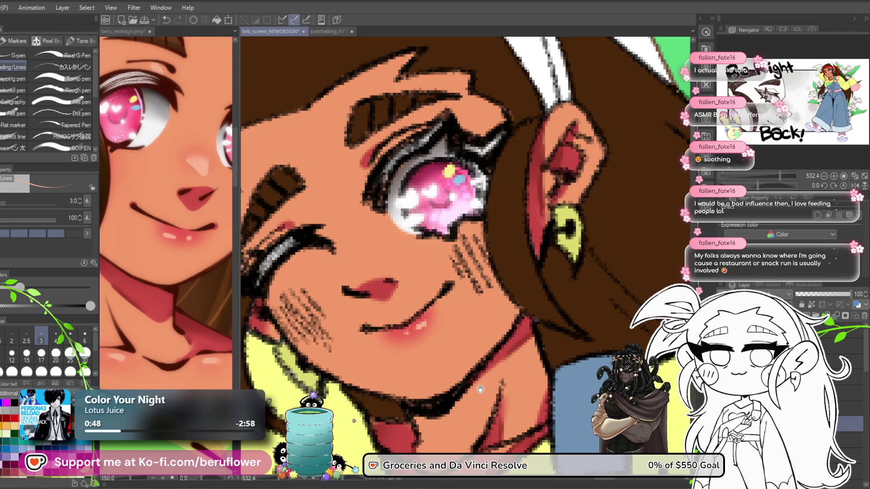
left_click_drag(444, 397, 424, 328)
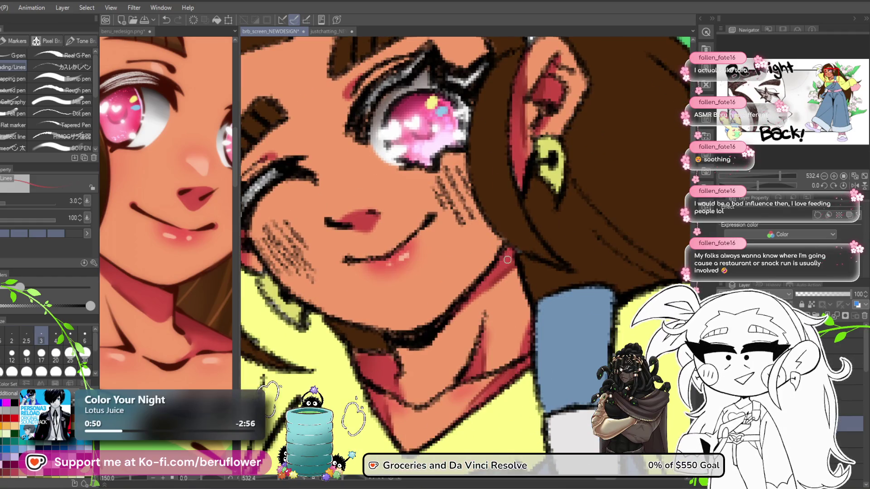
left_click(185, 229)
mouse_move(185, 229)
left_mouse_down()
mouse_move(177, 281)
mouse_move(130, 259)
left_mouse_up()
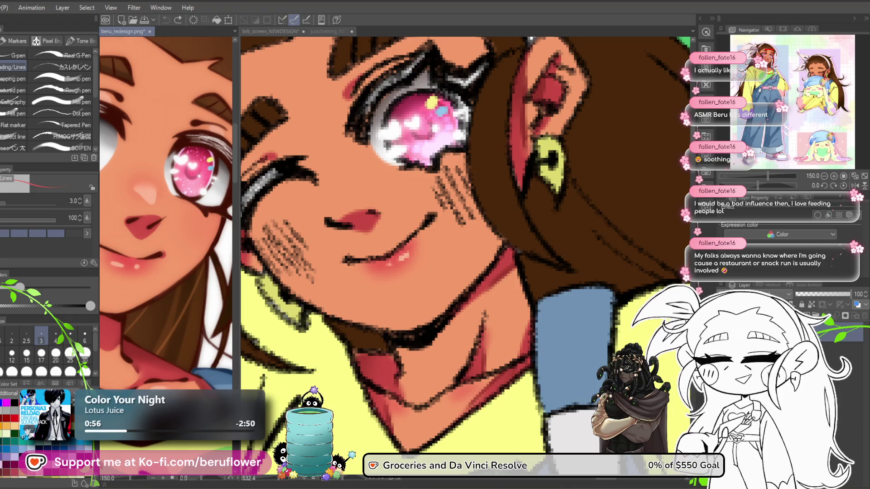
- Return to brb_screen_NEWDESIGN with a size-30 airbrush and pan around the winking face, ear and flowers
key("b")
key("ctrl+Tab")
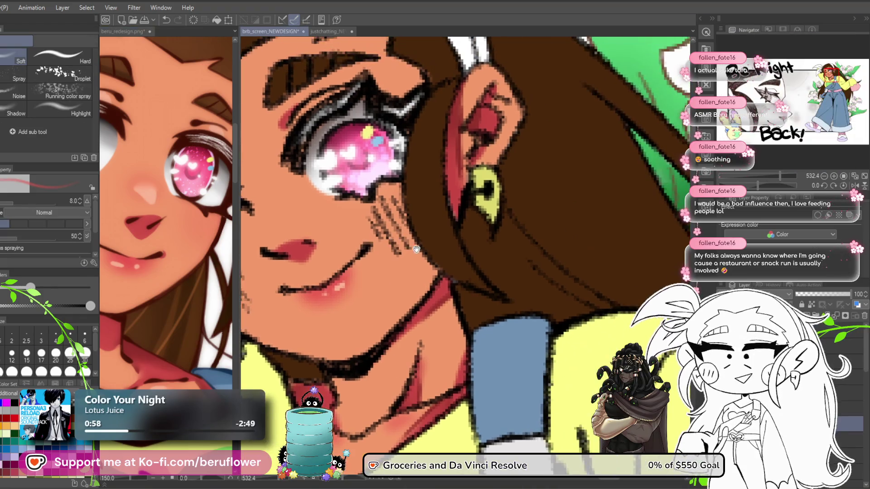
key("bracketright")
key("bracketright")
key("bracketright")
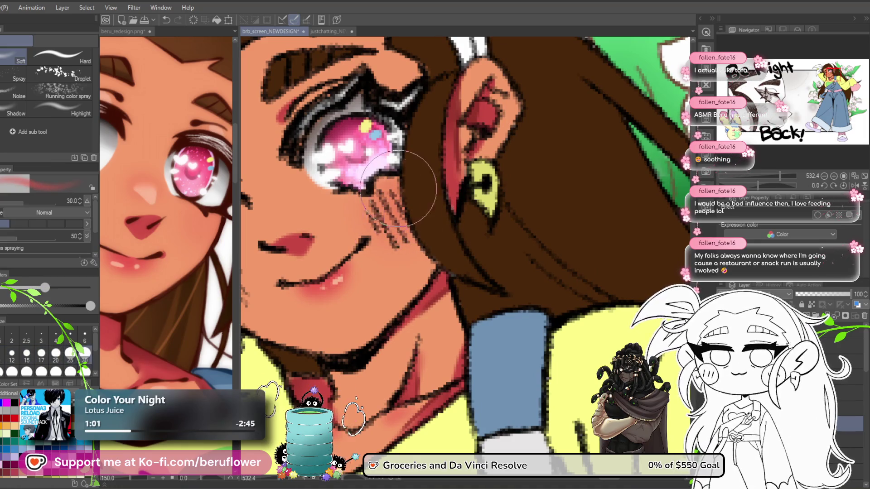
scroll(494, 94, "up", 3)
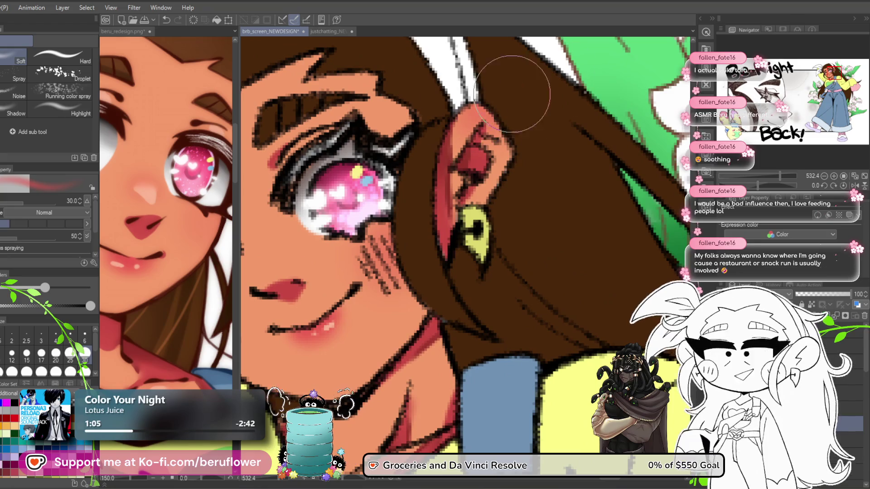
scroll(498, 100, "up", 2)
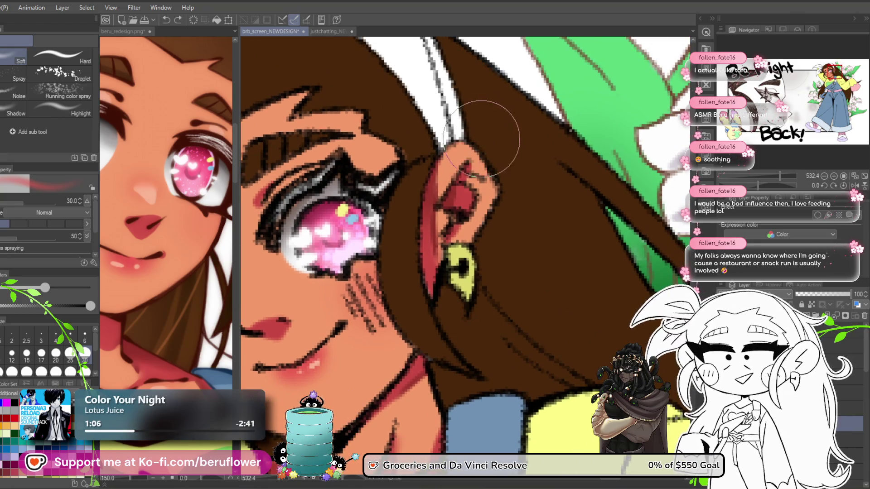
mouse_move(395, 203)
left_mouse_down()
mouse_move(485, 166)
mouse_move(625, 168)
mouse_move(647, 152)
left_mouse_up()
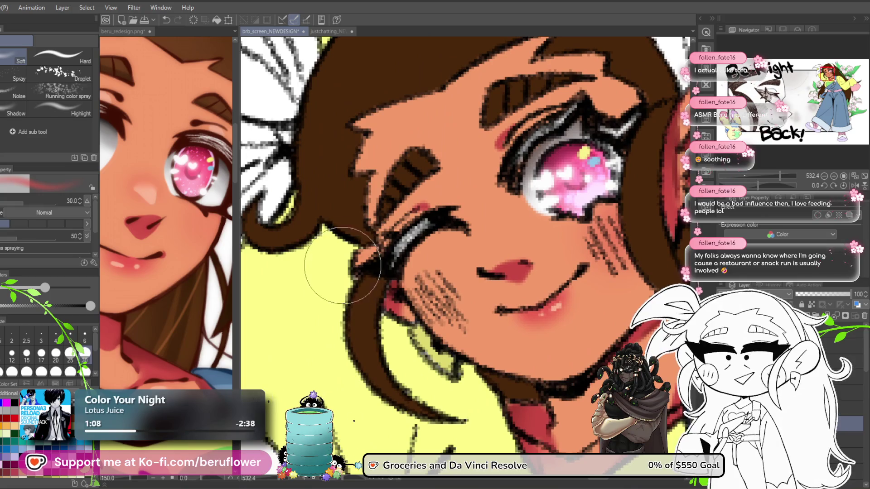
mouse_move(326, 354)
left_mouse_down()
mouse_move(378, 303)
mouse_move(360, 319)
left_mouse_up()
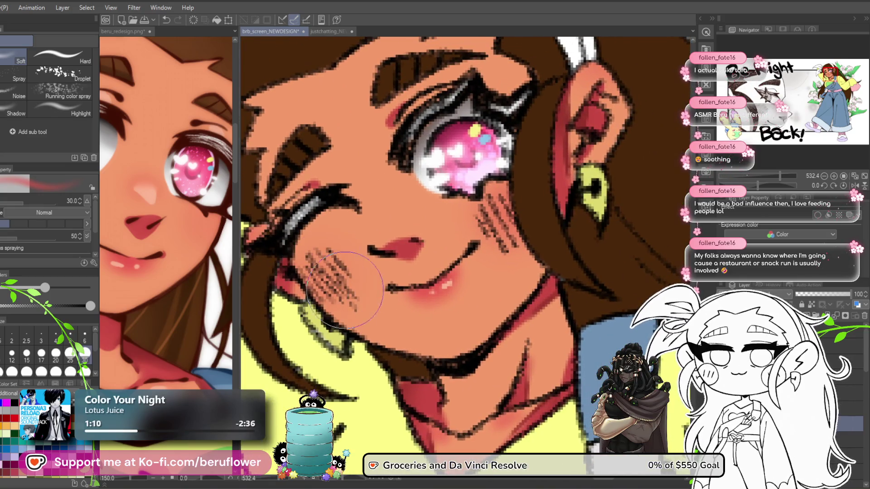
left_click_drag(402, 242, 400, 268)
scroll(390, 254, "down", 3)
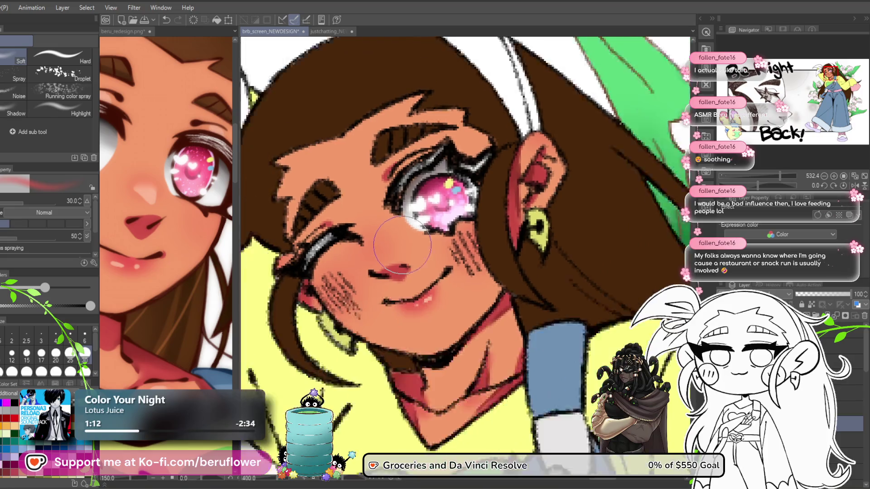
scroll(381, 243, "up", 1)
left_click_drag(383, 247, 347, 229)
- Switch to a size-3 pen and zoom out to about 135% to frame the full figure
key("p")
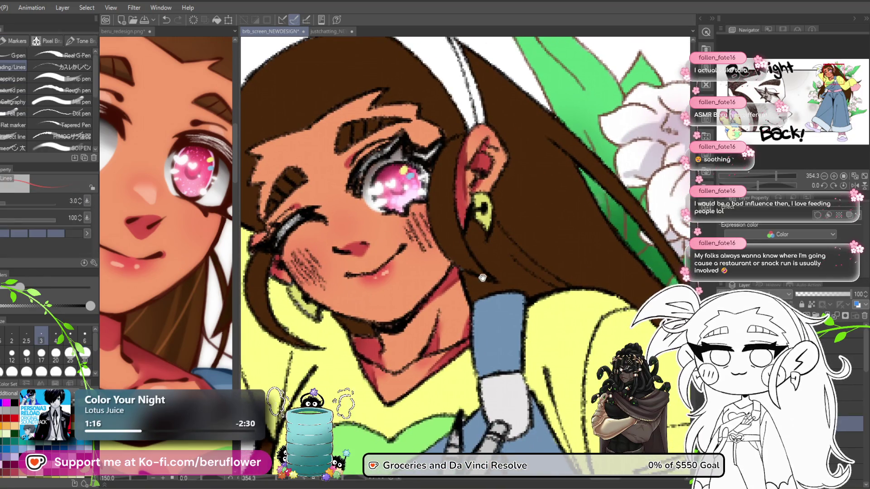
scroll(478, 271, "down", 4)
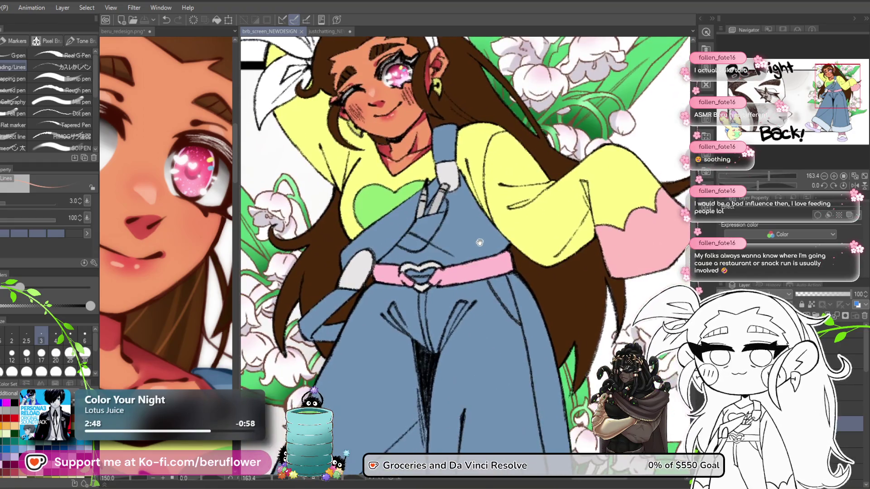
left_click_drag(479, 242, 491, 230)
scroll(558, 363, "down", 1)
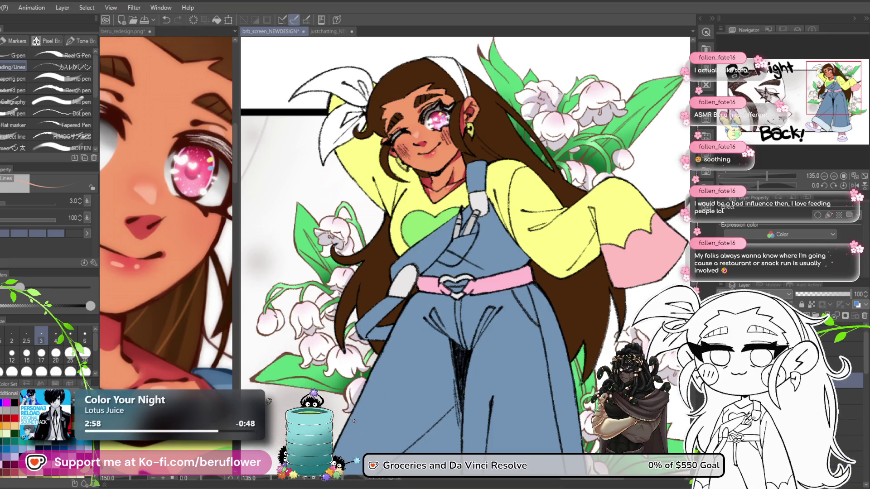
- Pick the Lasso fill with the Default colour set and sample the ear's pink
key("u")
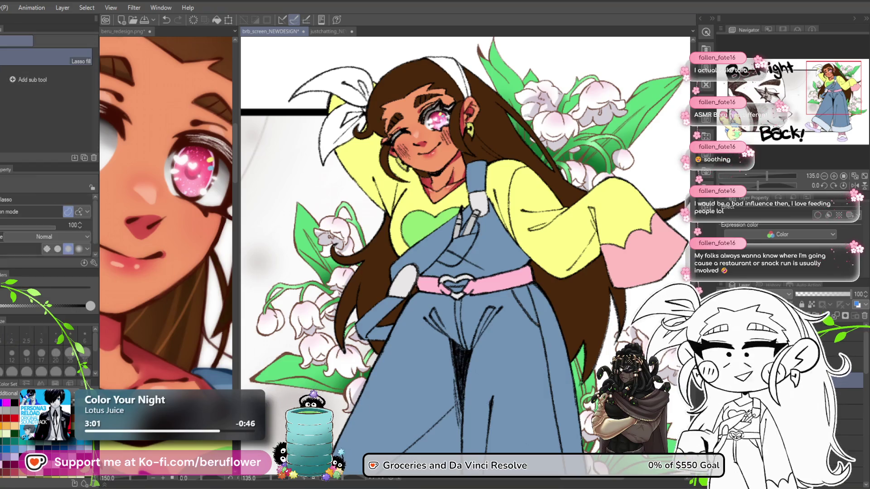
left_click(70, 442)
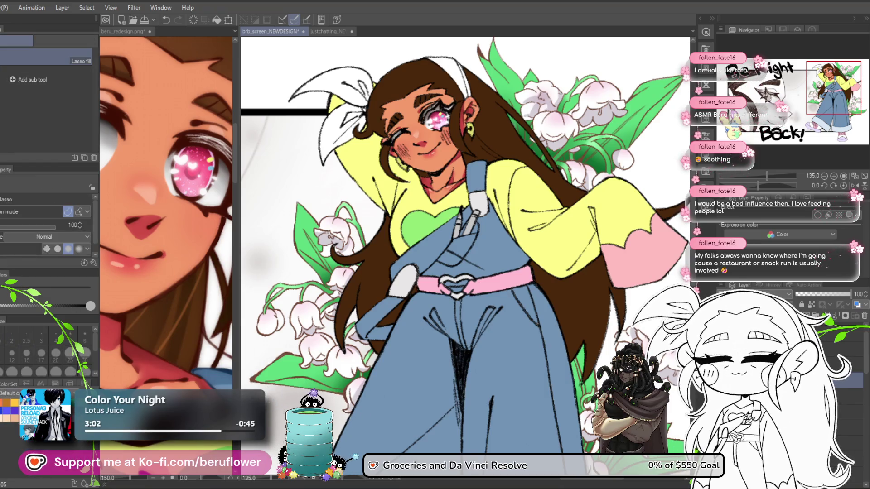
scroll(466, 163, "up", 5)
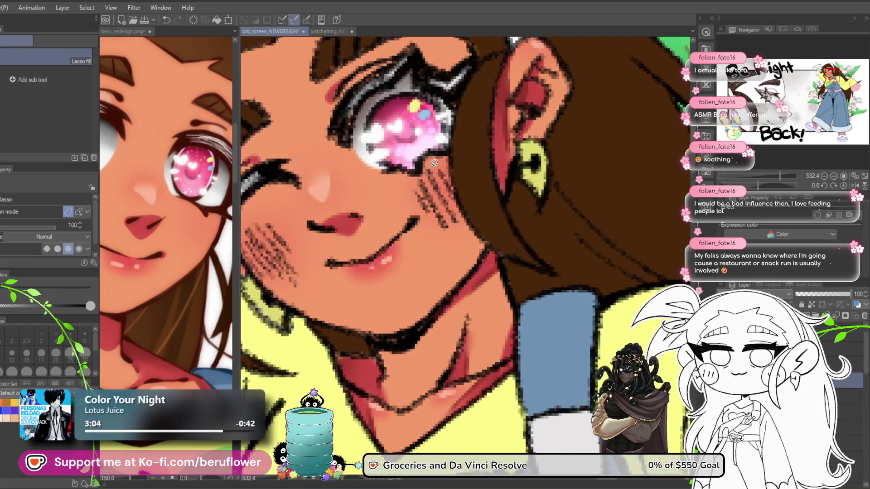
mouse_move(425, 174)
left_mouse_down()
mouse_move(434, 224)
mouse_move(448, 183)
mouse_move(437, 166)
left_mouse_up()
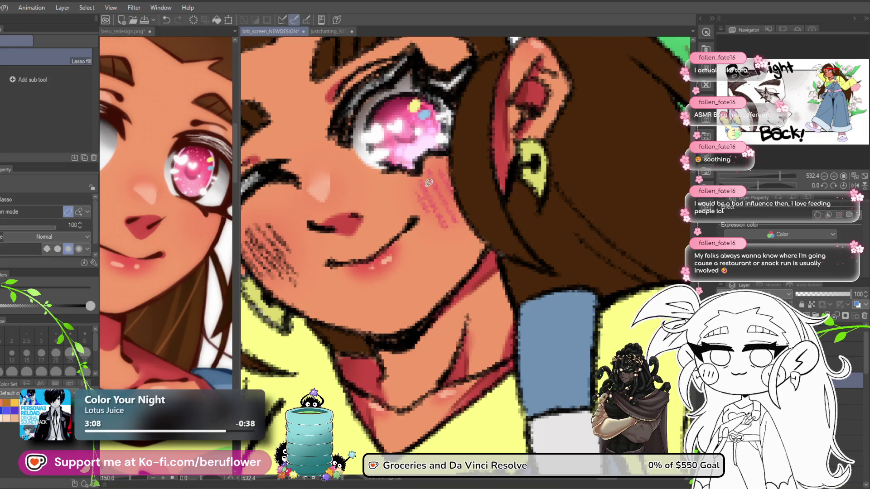
scroll(423, 176, "down", 3)
scroll(494, 150, "up", 2)
left_click(495, 149, "alt")
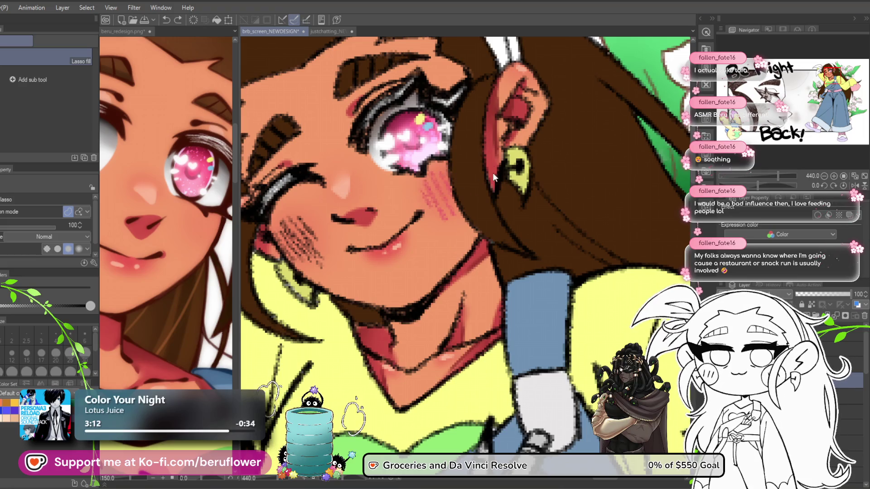
- Lasso-fill pink blush patches on the winking-side cheek and the other cheek
left_click_drag(451, 253, 466, 252)
left_click_drag(326, 221, 337, 233)
left_click_drag(325, 220, 361, 267)
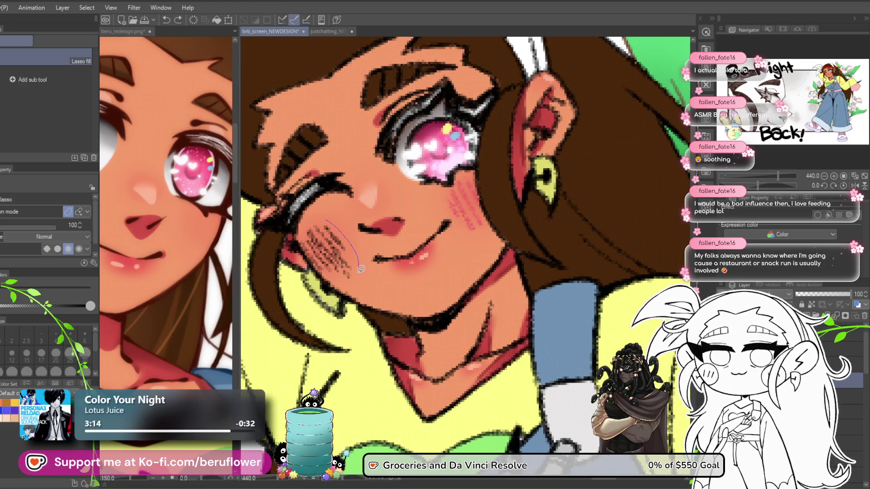
left_click_drag(304, 238, 304, 238)
scroll(439, 193, "down", 8)
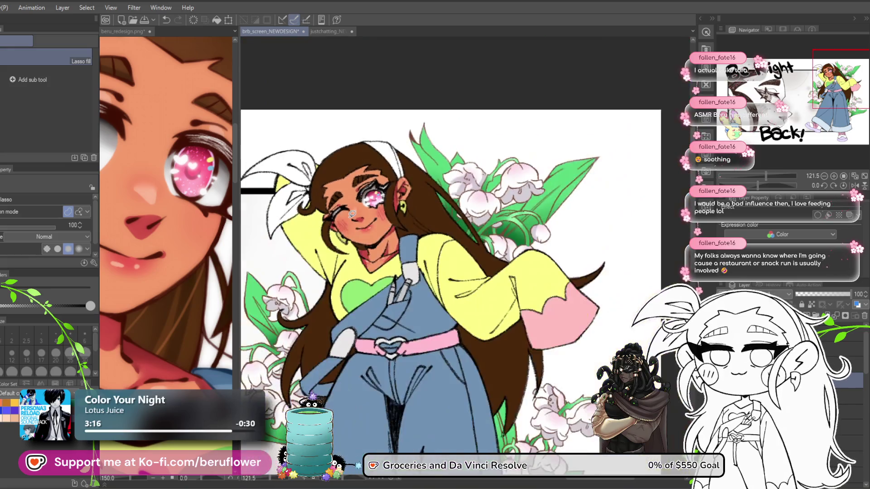
scroll(439, 194, "up", 7)
mouse_move(469, 225)
left_mouse_down()
mouse_move(466, 200)
mouse_move(442, 203)
left_mouse_up()
scroll(444, 206, "down", 5)
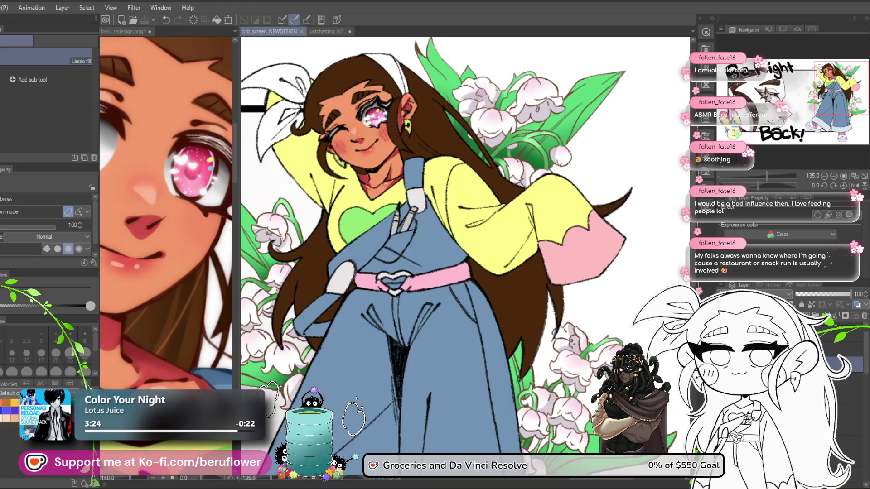
key("p")
scroll(385, 209, "up", 3)
scroll(386, 208, "up", 6)
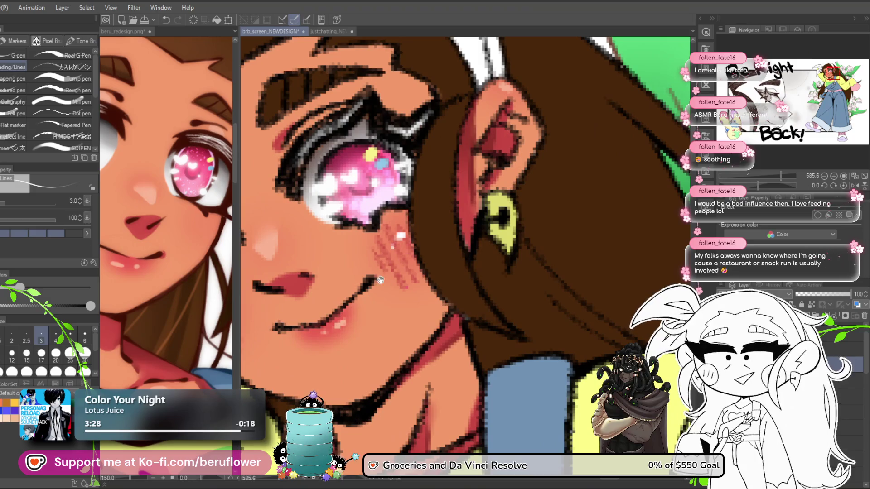
left_click_drag(391, 271, 463, 267)
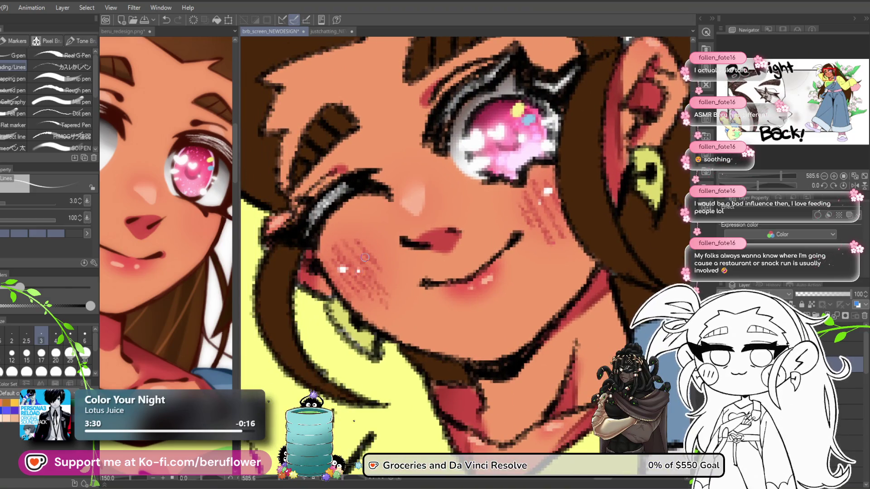
scroll(364, 260, "down", 8)
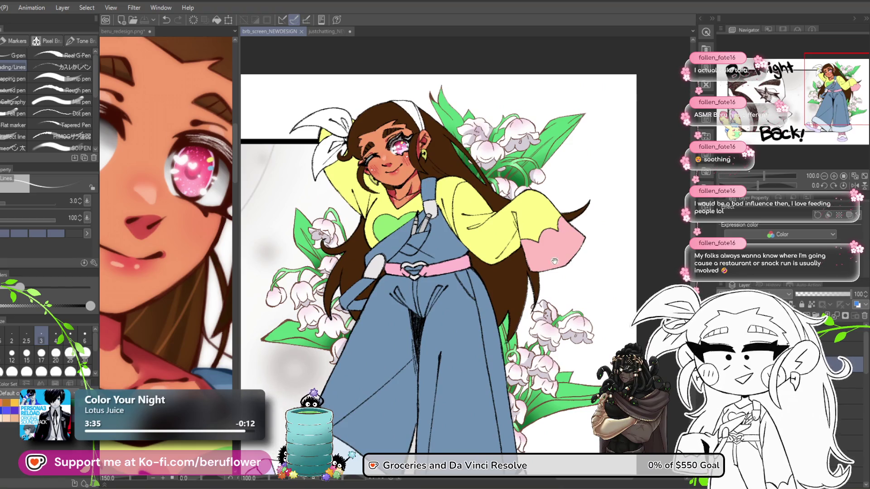
scroll(554, 259, "down", 5)
scroll(541, 242, "down", 3)
scroll(539, 245, "up", 2)
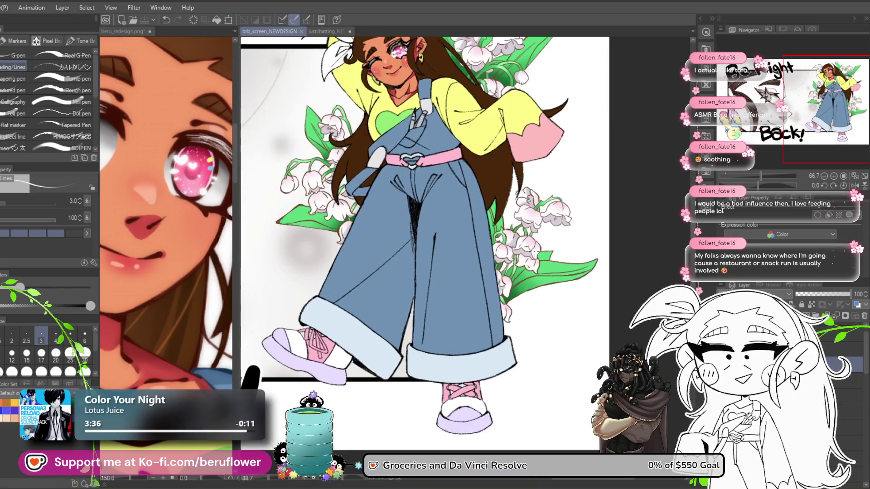
scroll(479, 310, "up", 2)
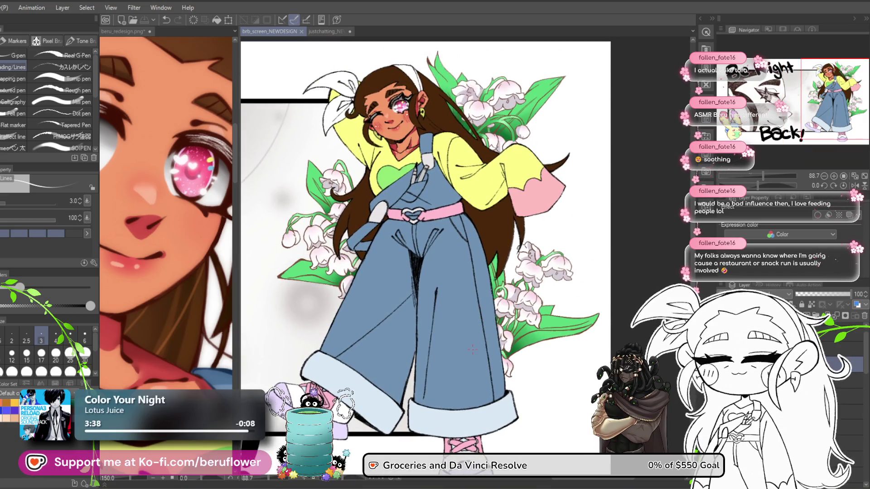
scroll(472, 349, "down", 1)
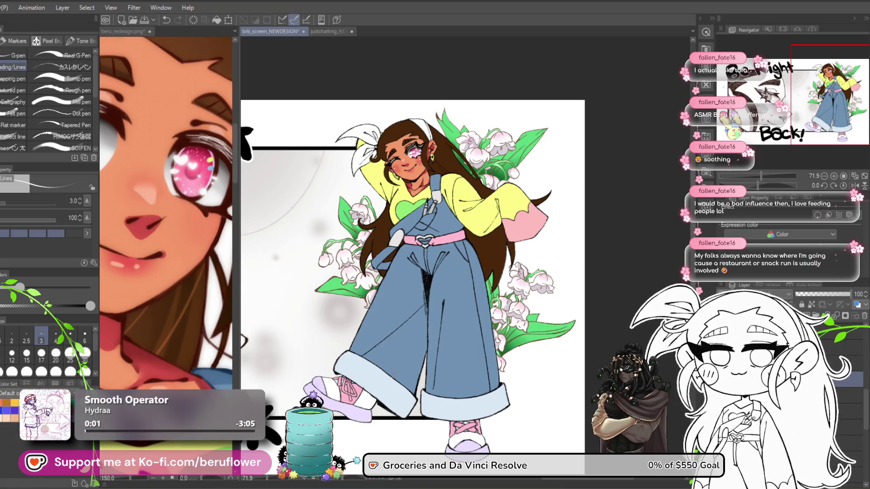
scroll(159, 327, "down", 5)
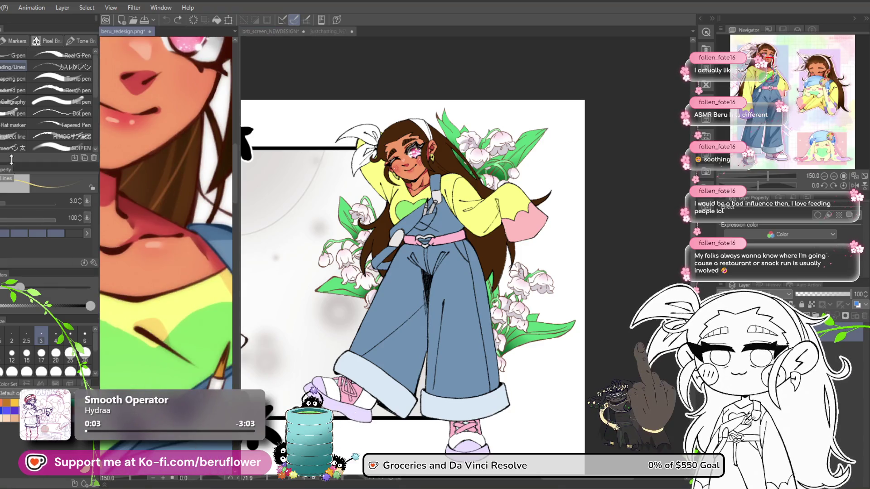
- Return to the illustration with a size-25 brush and zoom in on the outstretched sleeve
left_click(430, 258)
key("bracketright")
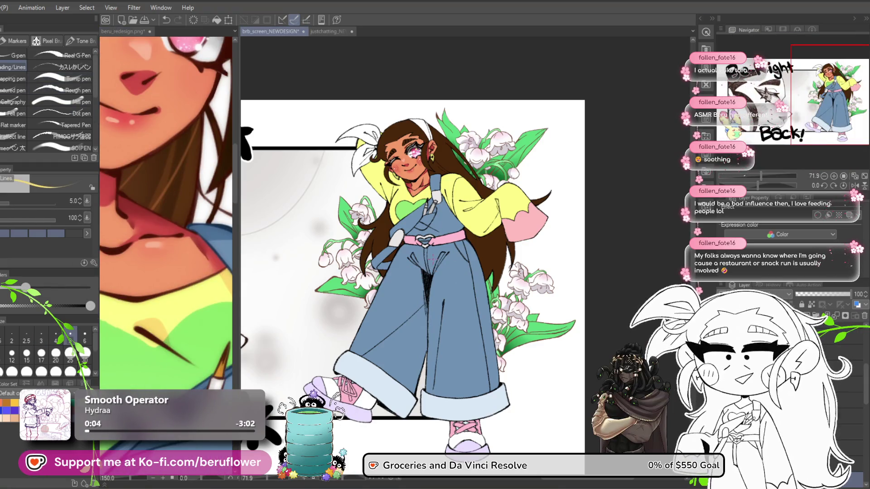
key("bracketright")
key("bracketright")
key("bracketright")
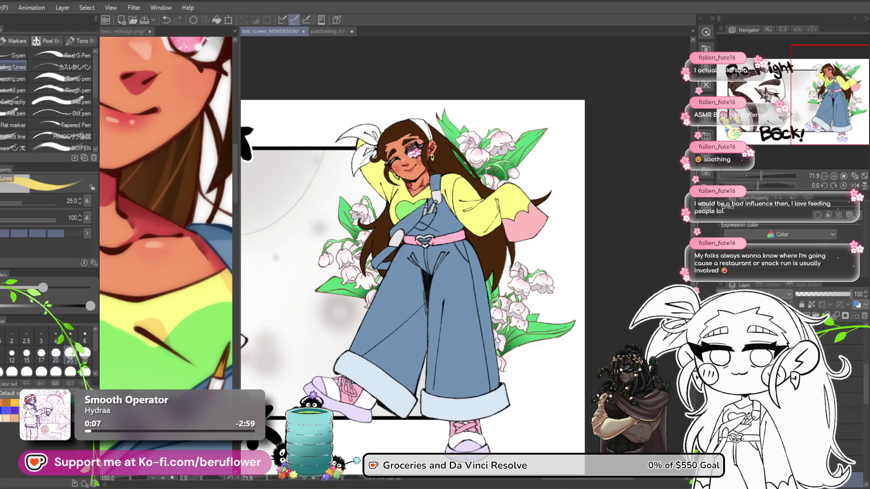
scroll(429, 185, "up", 5)
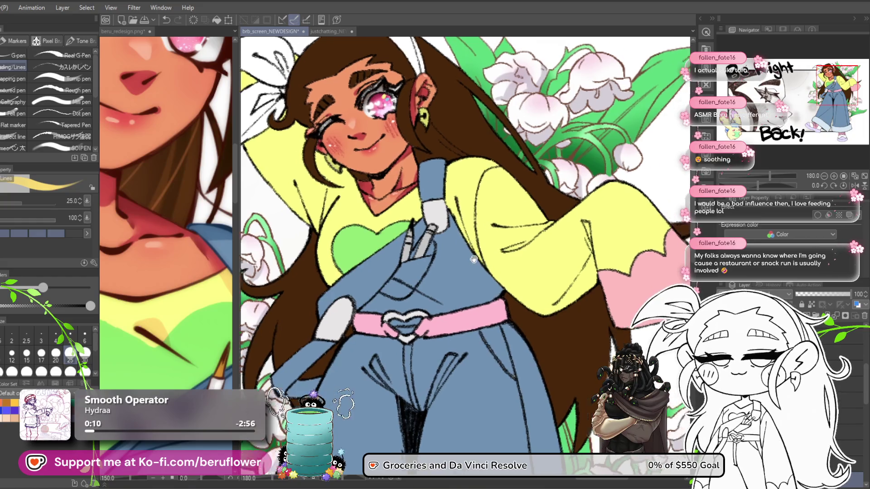
left_click_drag(471, 173, 440, 213)
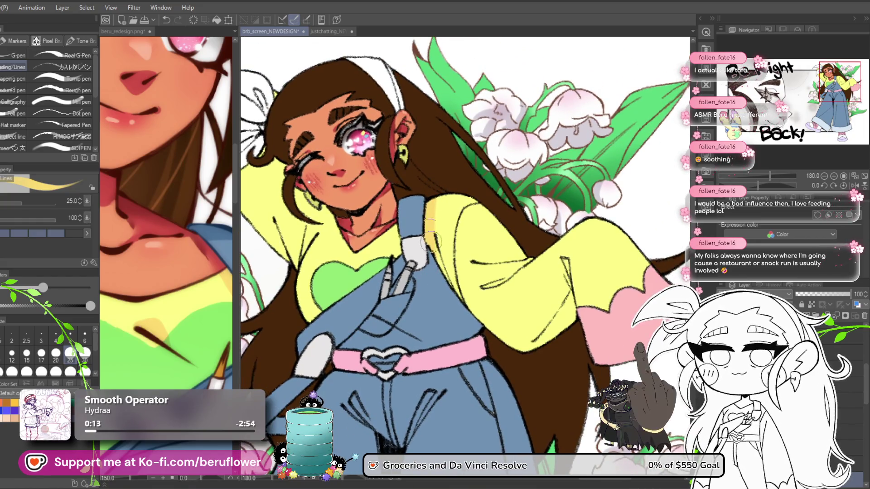
mouse_move(459, 328)
left_mouse_down()
mouse_move(434, 296)
mouse_move(416, 303)
left_mouse_up()
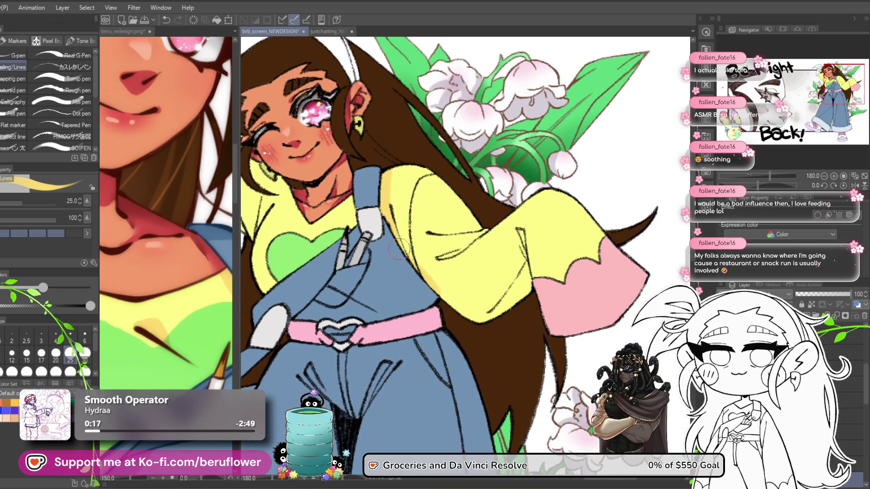
scroll(438, 265, "up", 4)
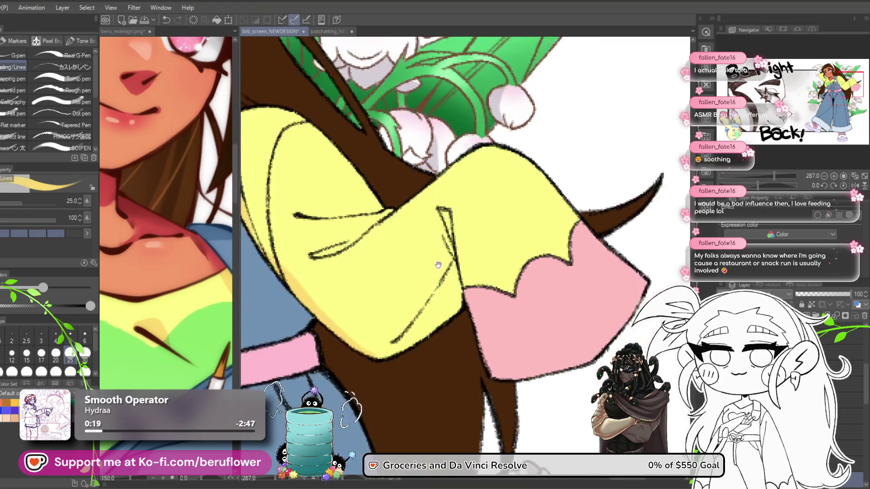
left_click_drag(438, 265, 422, 290)
- Paint yellow over the stray inner sleeve line at sizes 6 and 12, then redraw its left outline
key("bracketleft")
key("bracketleft")
key("bracketleft")
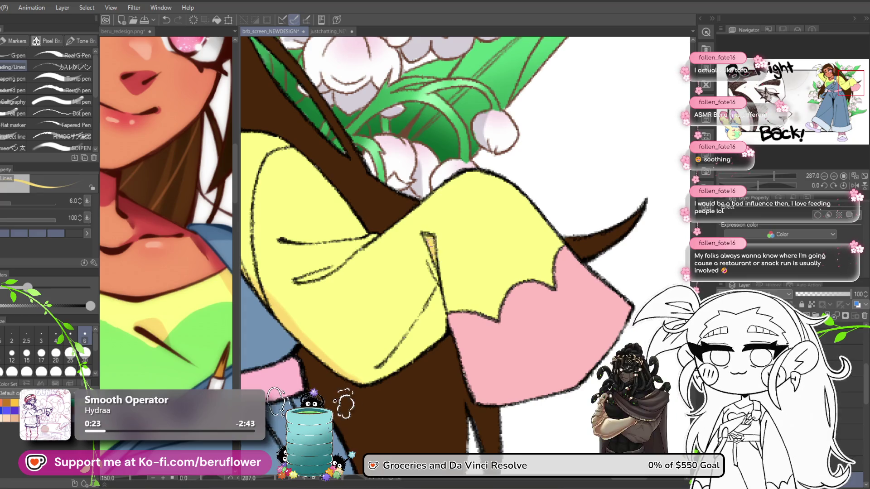
scroll(431, 238, "down", 1)
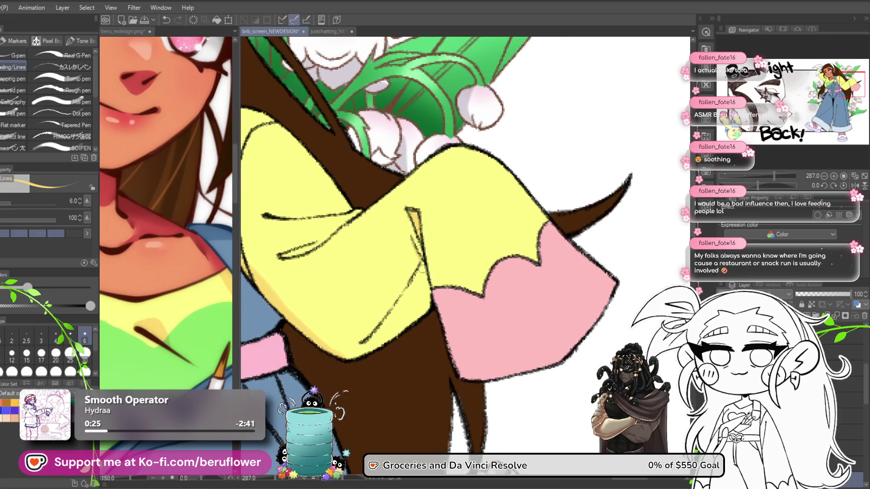
scroll(417, 236, "down", 1)
mouse_move(417, 204)
left_mouse_down()
mouse_move(426, 254)
mouse_move(374, 304)
left_mouse_up()
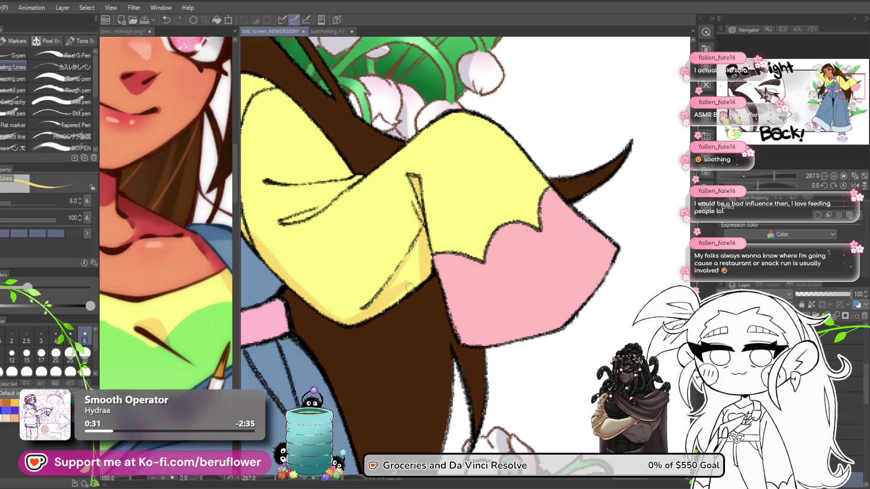
key("bracketright")
key("bracketright")
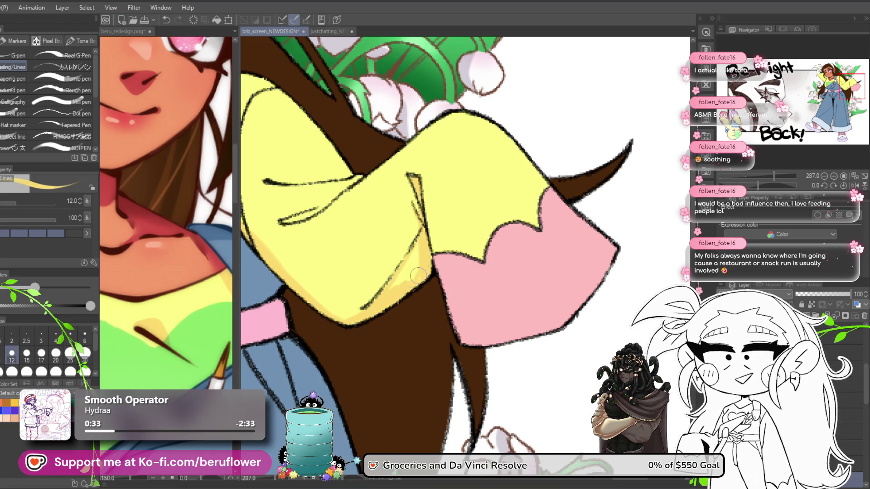
mouse_move(426, 277)
left_mouse_down()
mouse_move(411, 360)
mouse_move(370, 279)
mouse_move(383, 265)
left_mouse_up()
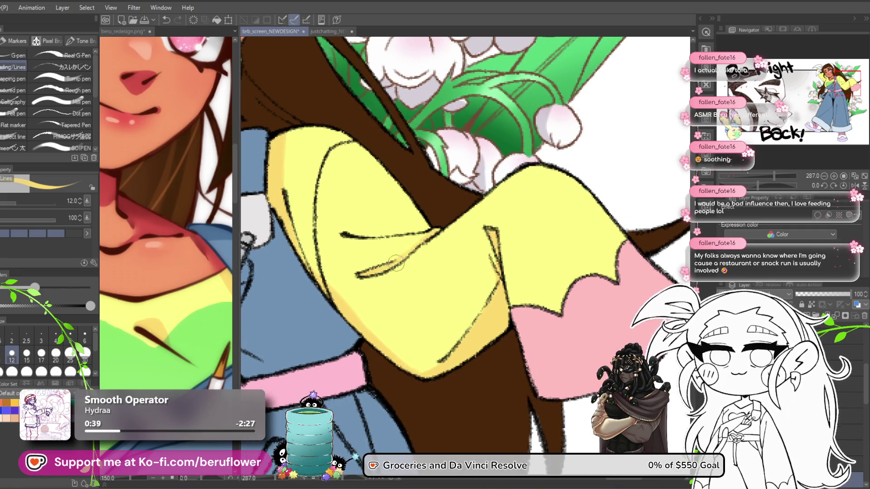
mouse_move(361, 233)
left_mouse_down()
mouse_move(388, 233)
mouse_move(497, 281)
mouse_move(364, 331)
left_mouse_up()
mouse_move(379, 268)
left_mouse_down()
mouse_move(364, 330)
mouse_move(376, 314)
left_mouse_up()
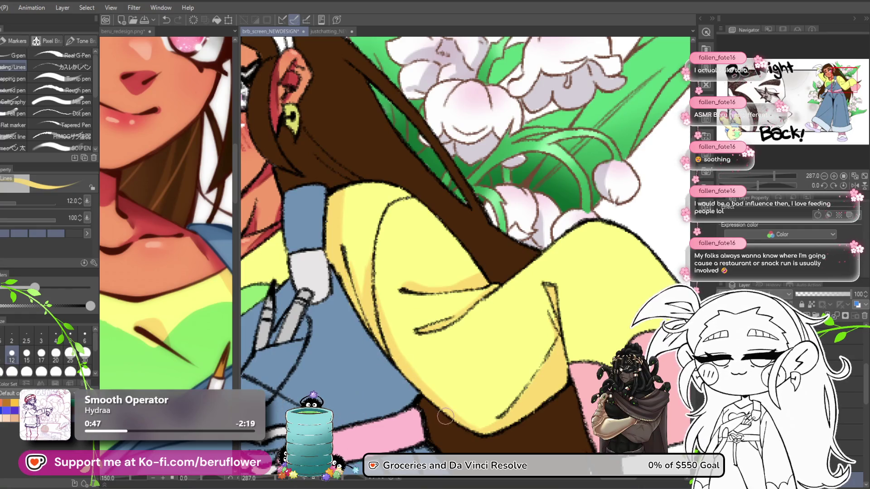
scroll(441, 413, "up", 5)
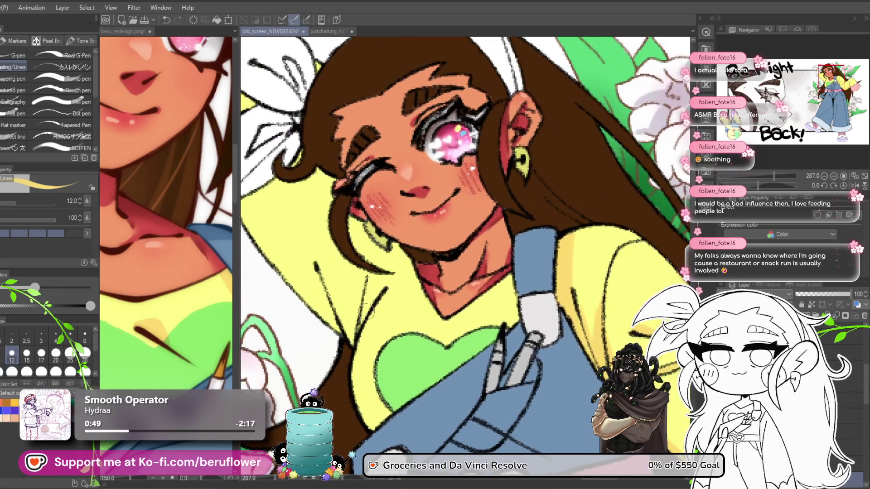
mouse_move(366, 312)
left_mouse_down()
mouse_move(385, 274)
mouse_move(361, 301)
left_mouse_up()
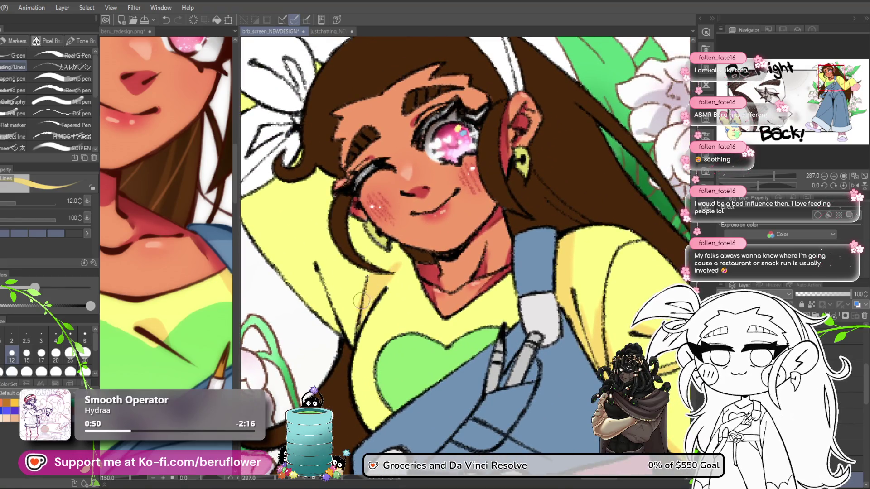
key("ctrl+z")
key("ctrl+z")
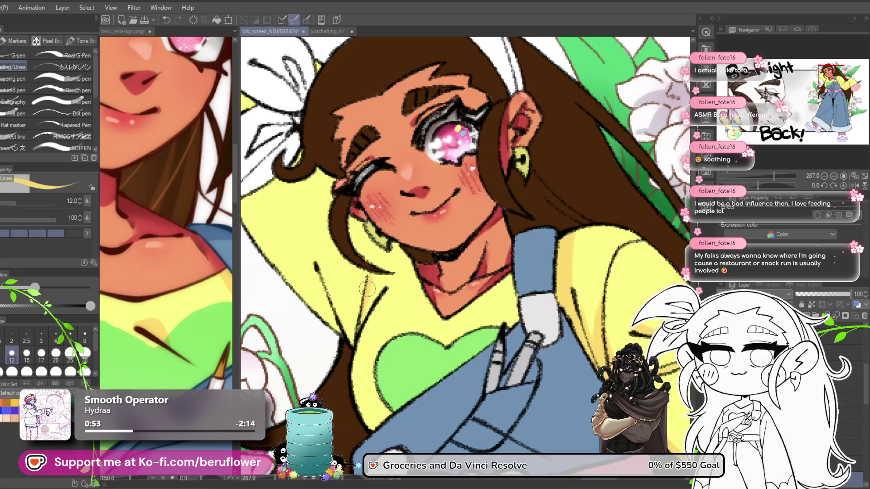
left_click_drag(441, 299, 472, 319)
mouse_move(349, 283)
left_mouse_down()
mouse_move(385, 352)
mouse_move(411, 372)
left_mouse_up()
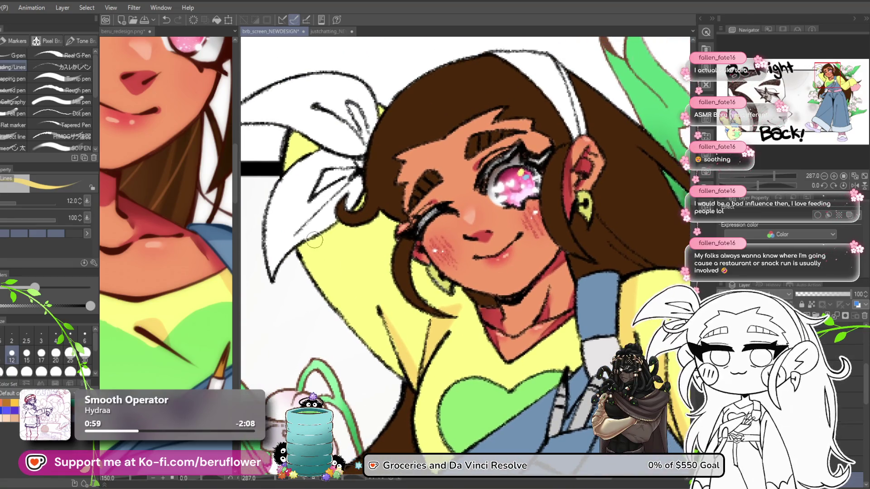
left_click_drag(323, 231, 394, 358)
mouse_move(369, 331)
left_mouse_down()
mouse_move(405, 378)
mouse_move(313, 238)
mouse_move(329, 309)
left_mouse_up()
mouse_move(324, 238)
left_mouse_down()
mouse_move(358, 317)
mouse_move(401, 373)
left_mouse_up()
mouse_move(362, 196)
left_mouse_down()
mouse_move(387, 275)
mouse_move(399, 218)
left_mouse_up()
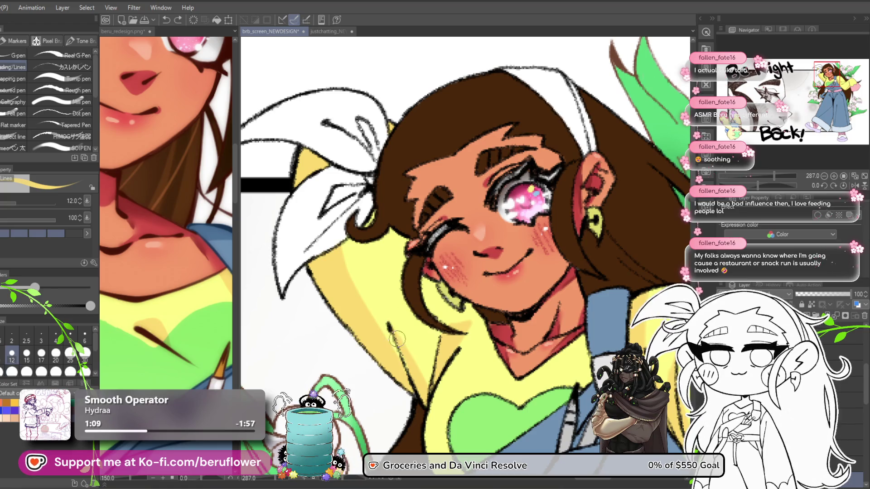
left_click_drag(428, 397, 432, 265)
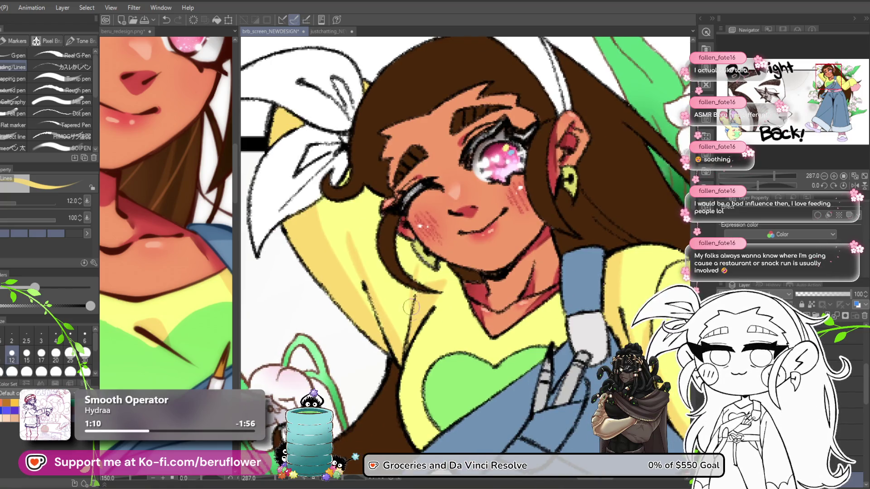
scroll(421, 292, "down", 3)
scroll(421, 292, "up", 3)
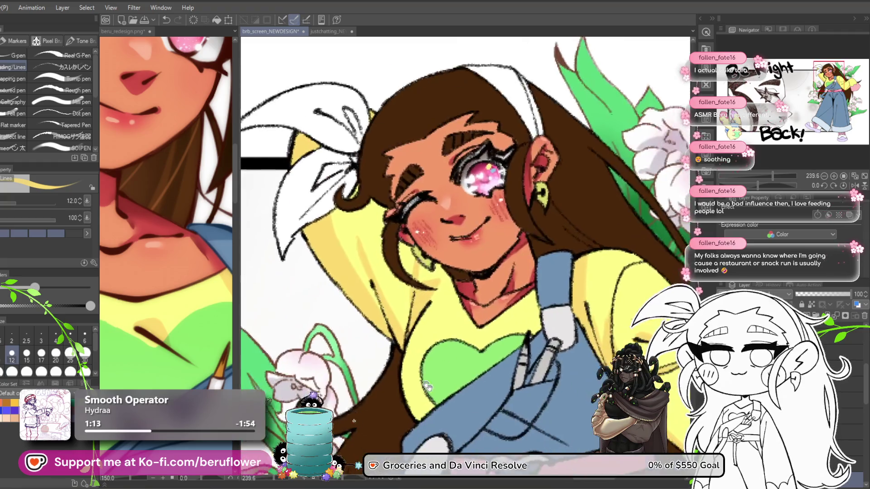
left_click_drag(420, 387, 381, 325)
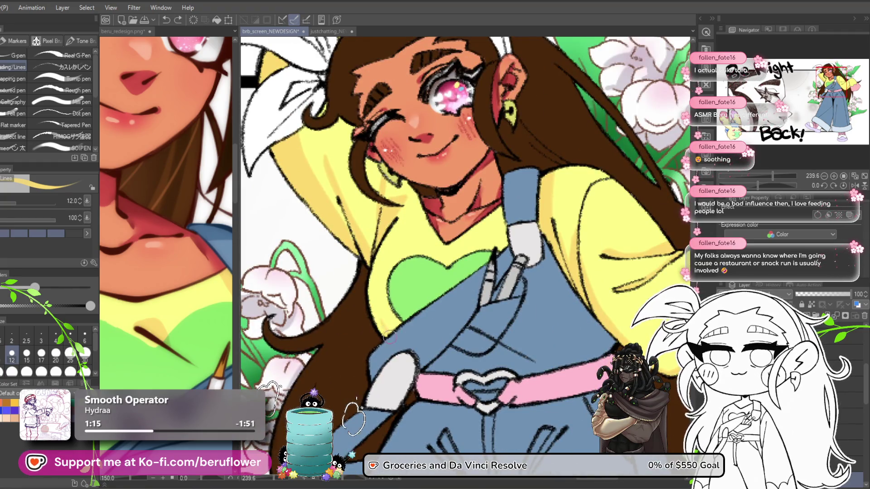
mouse_move(544, 320)
left_mouse_down()
mouse_move(519, 278)
mouse_move(512, 294)
left_mouse_up()
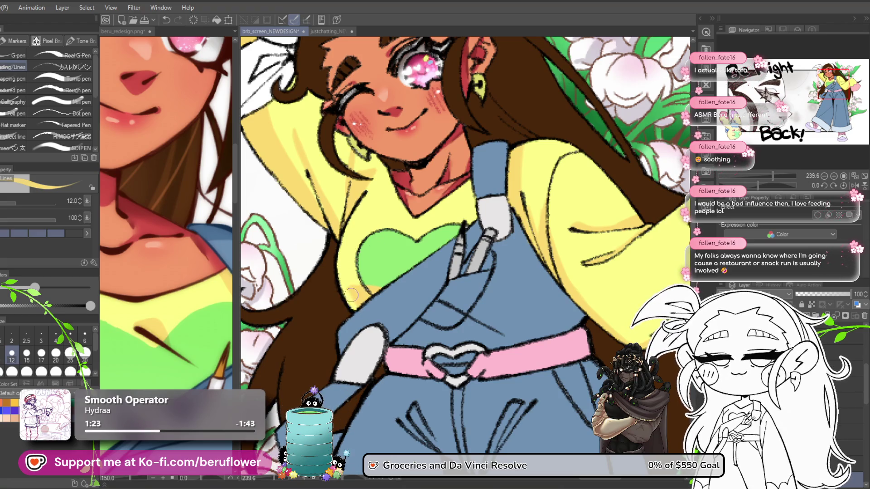
scroll(354, 289, "down", 5)
scroll(355, 289, "up", 3)
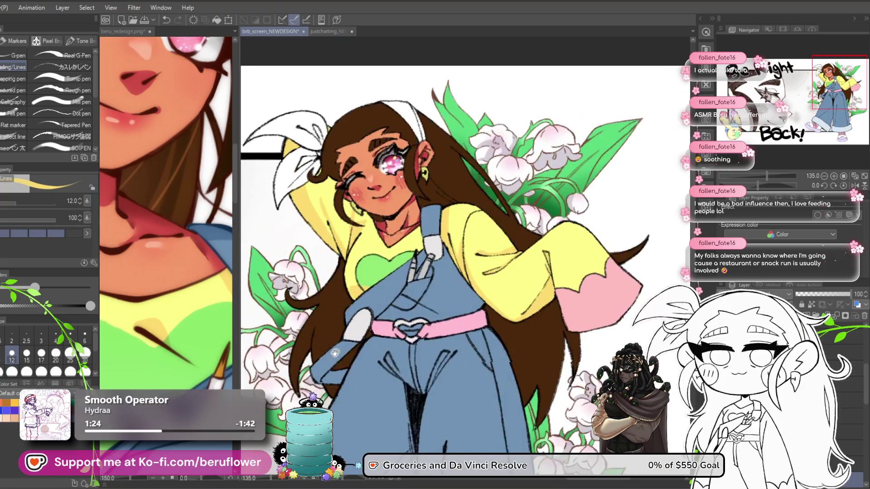
- Extend the green tint along the heart's lower-left edge
scroll(226, 294, "up", 2)
scroll(226, 294, "down", 2)
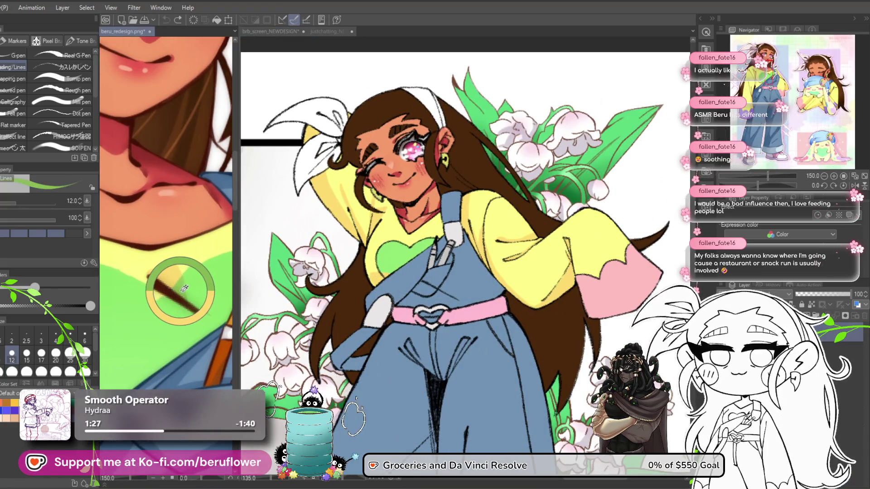
left_click(319, 287)
scroll(409, 252, "up", 5)
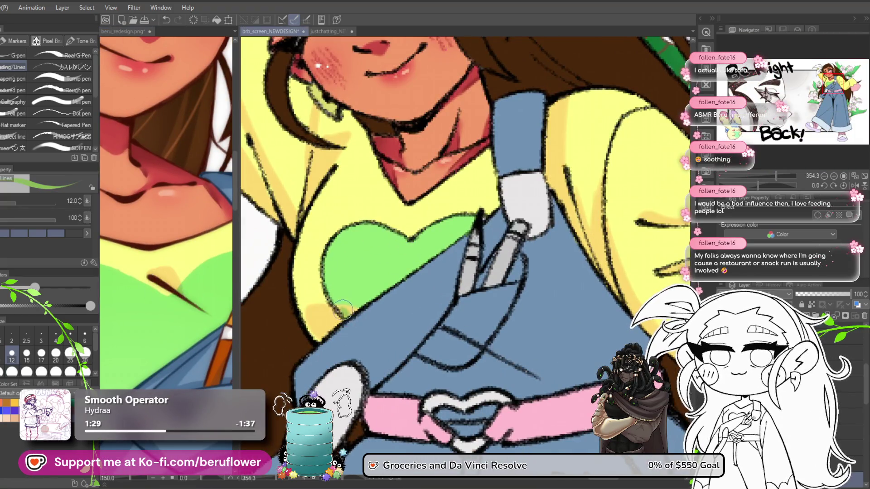
left_click_drag(359, 311, 357, 312)
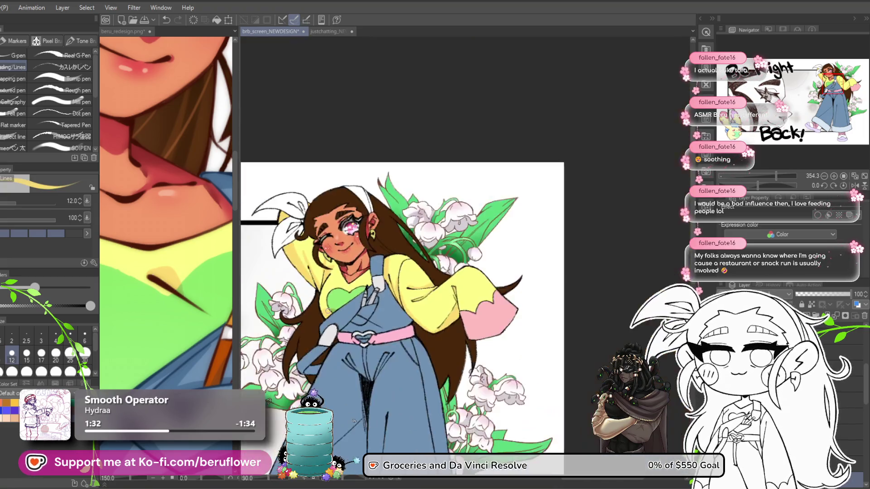
- Zoom and pan along the right sleeve to its fold and pink cuff
scroll(326, 317, "down", 5)
scroll(507, 308, "down", 2)
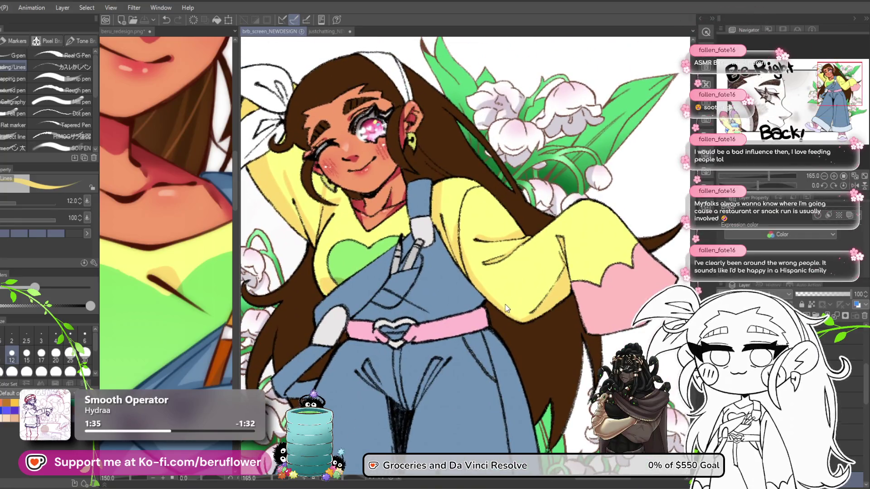
scroll(469, 313, "down", 1)
scroll(469, 313, "up", 2)
left_click_drag(644, 294, 474, 280)
scroll(448, 240, "up", 6)
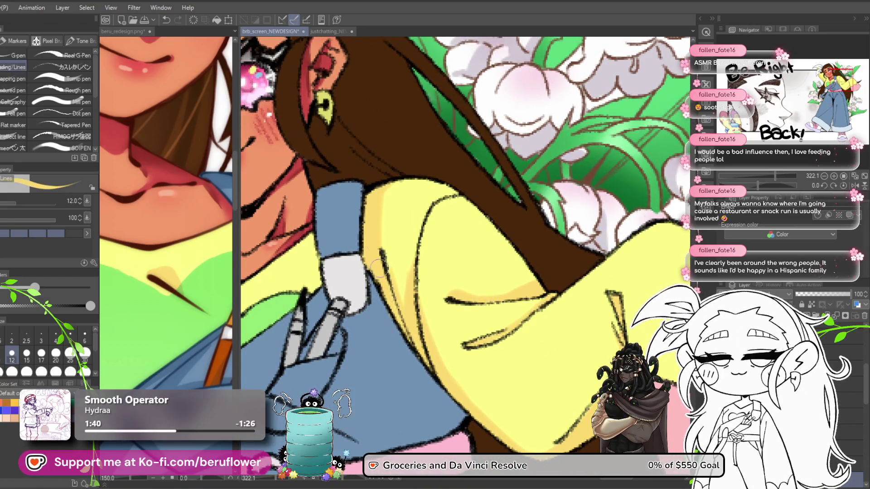
left_click_drag(376, 259, 312, 177)
left_click_drag(545, 374, 518, 343)
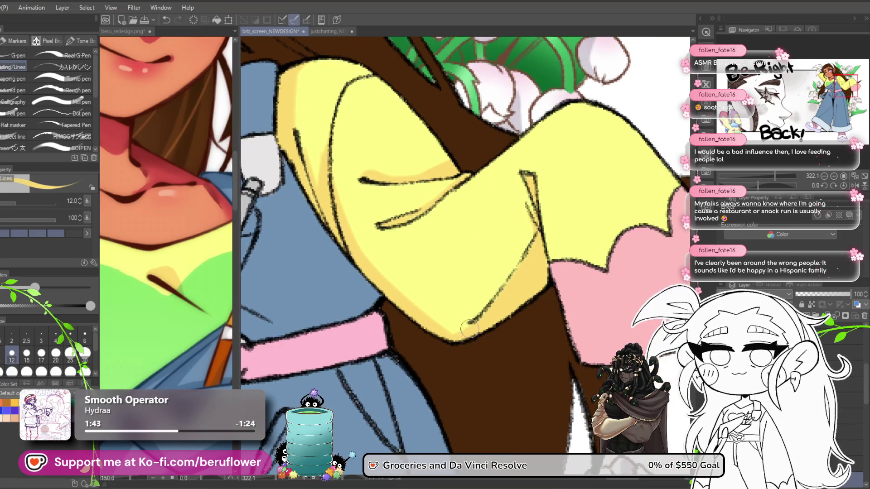
left_click_drag(501, 282, 495, 288)
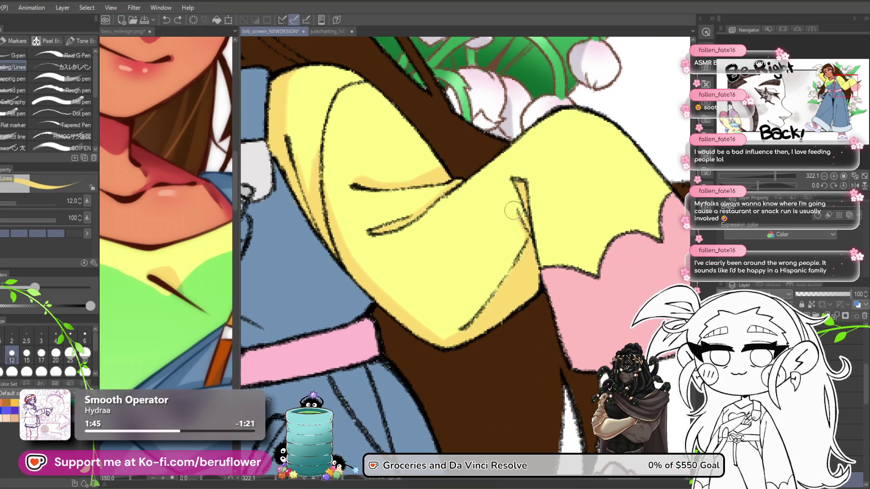
mouse_move(505, 200)
left_mouse_down()
mouse_move(492, 213)
mouse_move(499, 199)
left_mouse_up()
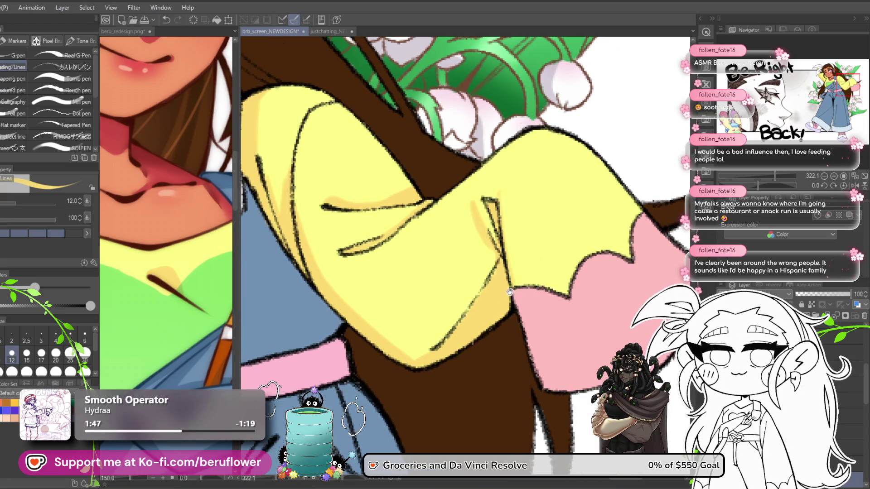
left_click_drag(509, 293, 448, 288)
- Paint a warm orange shading band down the sleeve fold into the cuff, then view the whole illustration
left_click_drag(448, 238, 428, 218)
left_click_drag(408, 172, 498, 365)
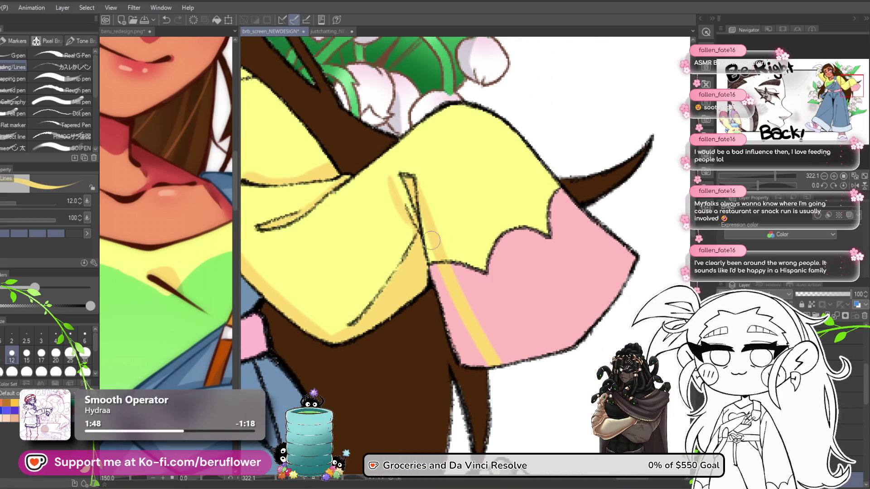
left_click_drag(420, 222, 467, 348)
left_click_drag(453, 306, 493, 376)
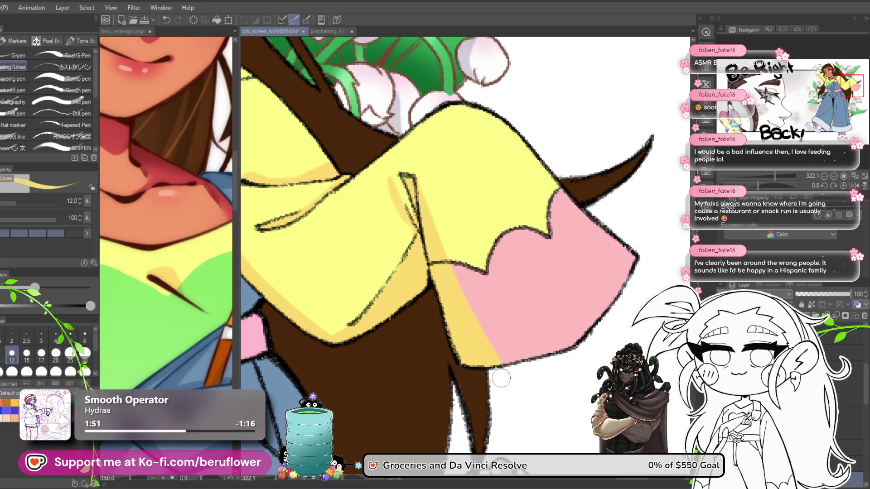
key("ctrl+0")
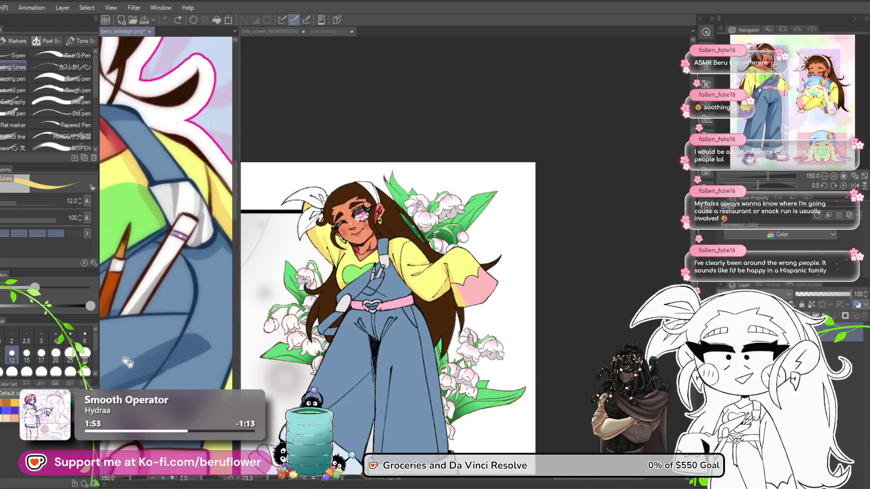
- Check the sleeve cuff in the beru_redesign reference, then paint pink over the cuff's yellow edge strip
left_click_drag(178, 181, 178, 310)
left_click(456, 331)
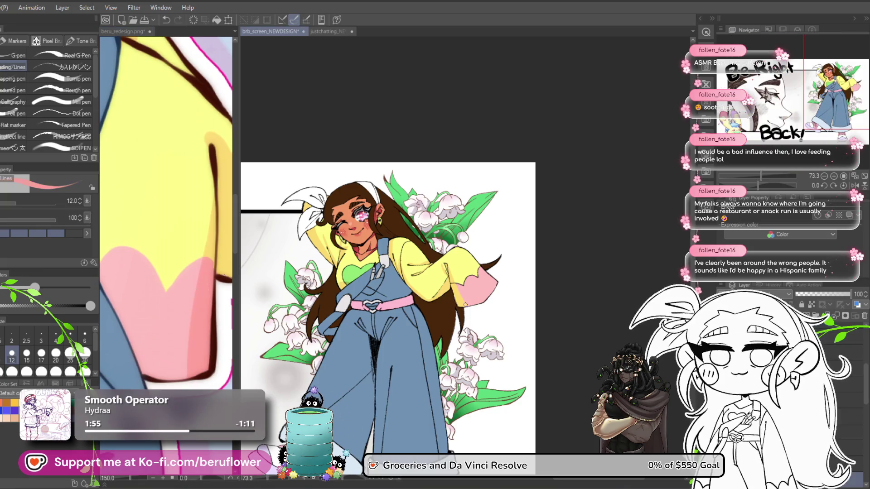
scroll(455, 331, "up", 4)
mouse_move(407, 221)
left_mouse_down()
mouse_move(440, 309)
mouse_move(464, 309)
left_mouse_up()
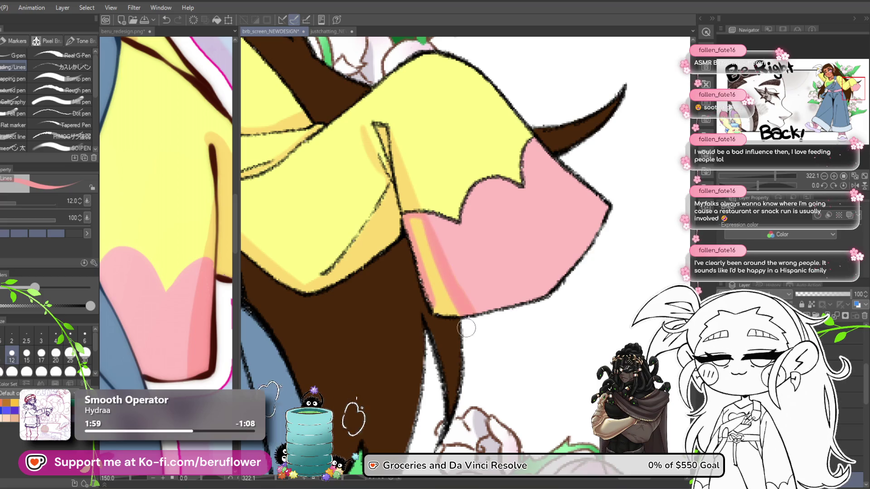
left_click_drag(414, 217, 421, 245)
left_click_drag(447, 316, 436, 272)
- Save the illustration with Ctrl+S, with the whole figure centred in view
scroll(422, 238, "down", 6)
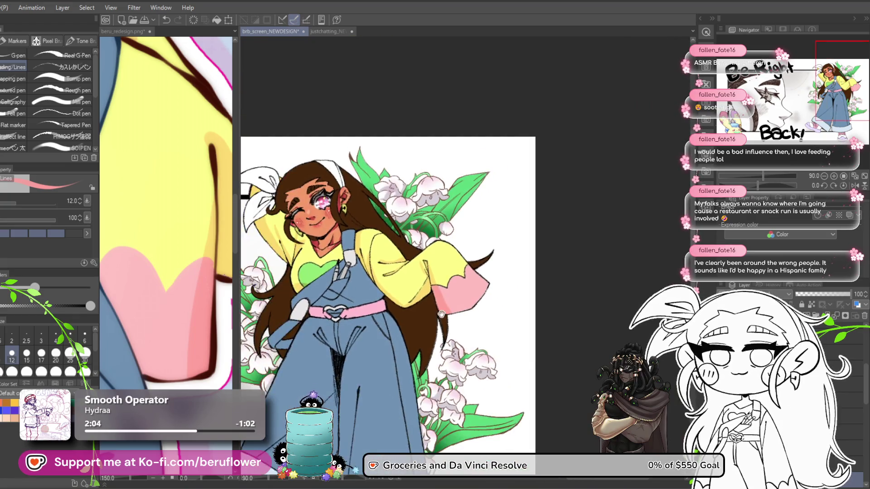
mouse_move(442, 314)
left_mouse_down()
mouse_move(540, 180)
mouse_move(510, 215)
left_mouse_up()
key("ctrl+s")
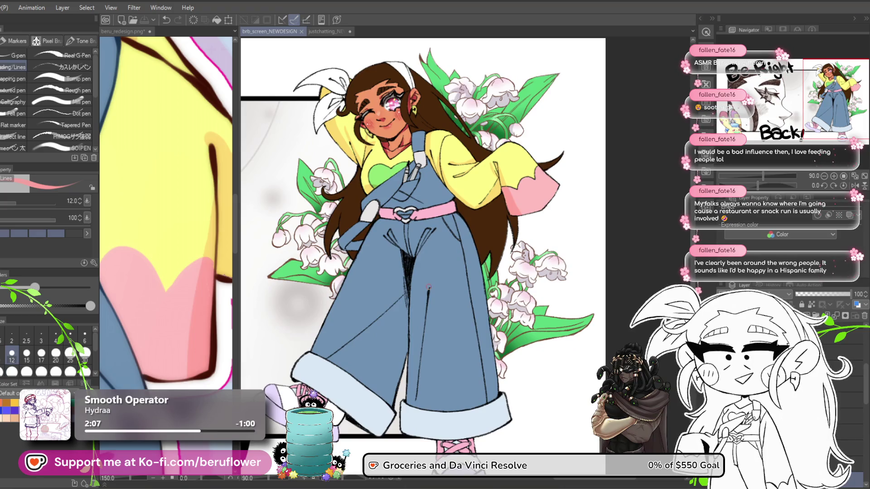
scroll(429, 287, "down", 1)
mouse_move(393, 333)
left_mouse_down()
mouse_move(383, 328)
mouse_move(374, 363)
left_mouse_up()
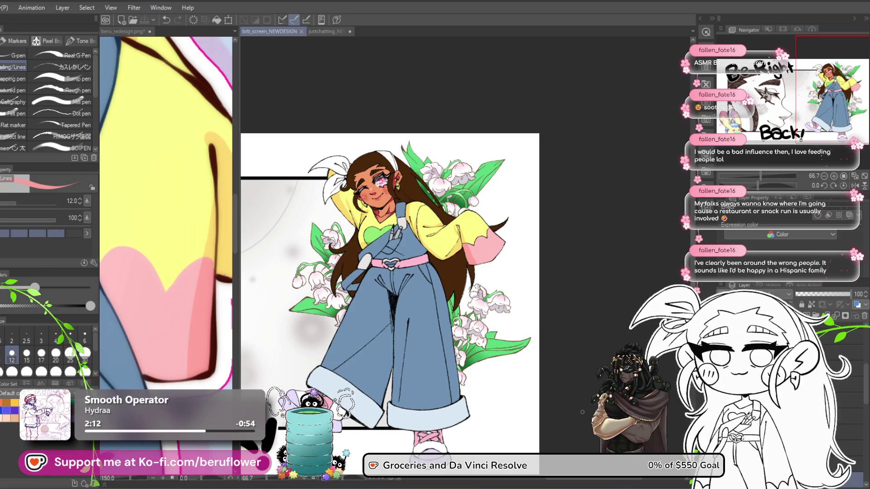
left_click_drag(390, 290, 396, 261)
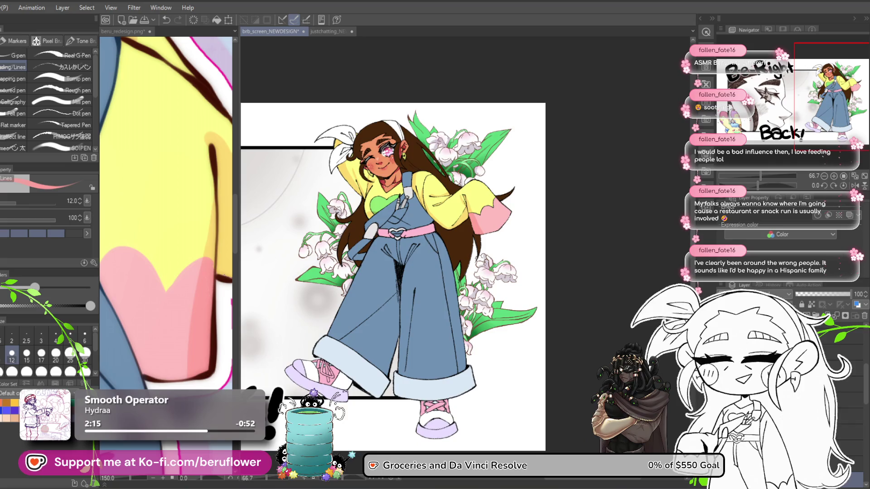
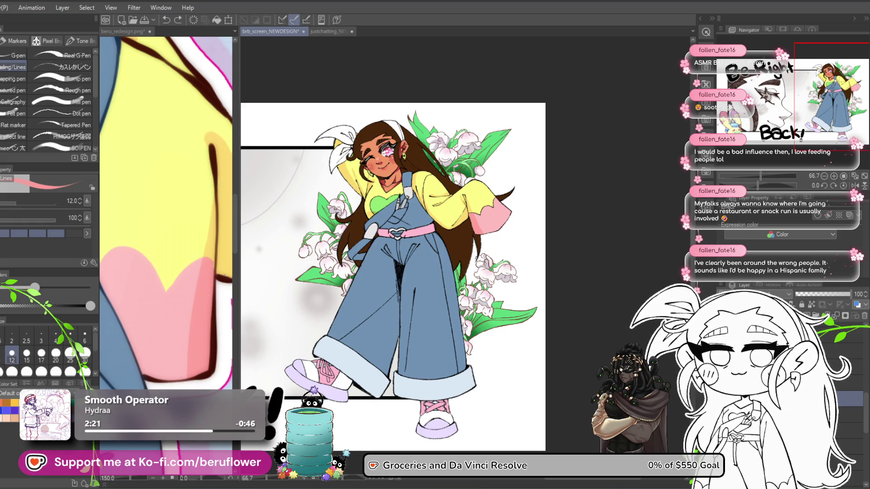
- Dab orange onto the pencil in the overalls pocket
scroll(188, 271, "down", 3)
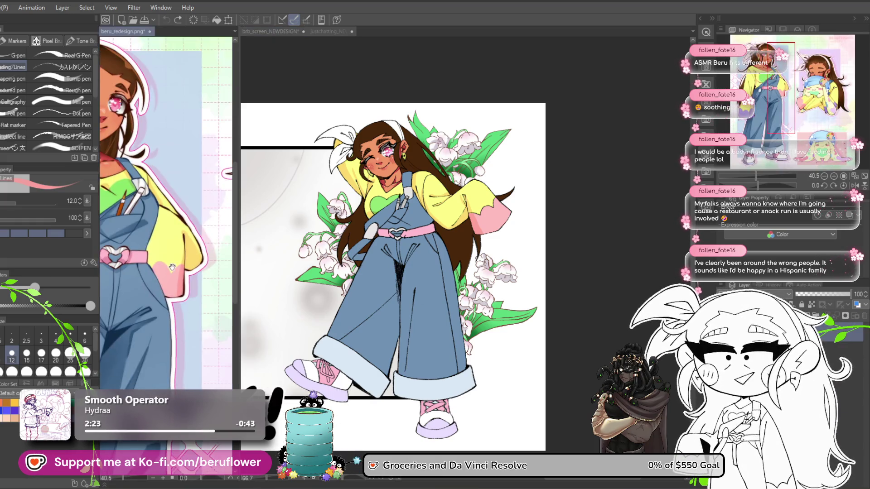
scroll(188, 271, "up", 2)
left_click_drag(188, 271, 203, 322)
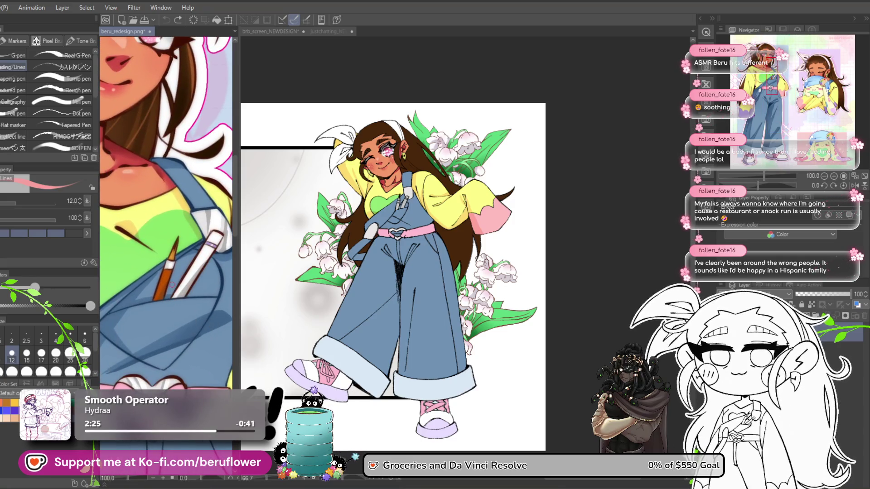
scroll(352, 239, "up", 5)
left_click(354, 239)
mouse_move(347, 268)
left_mouse_down()
mouse_move(356, 275)
mouse_move(396, 219)
left_mouse_up()
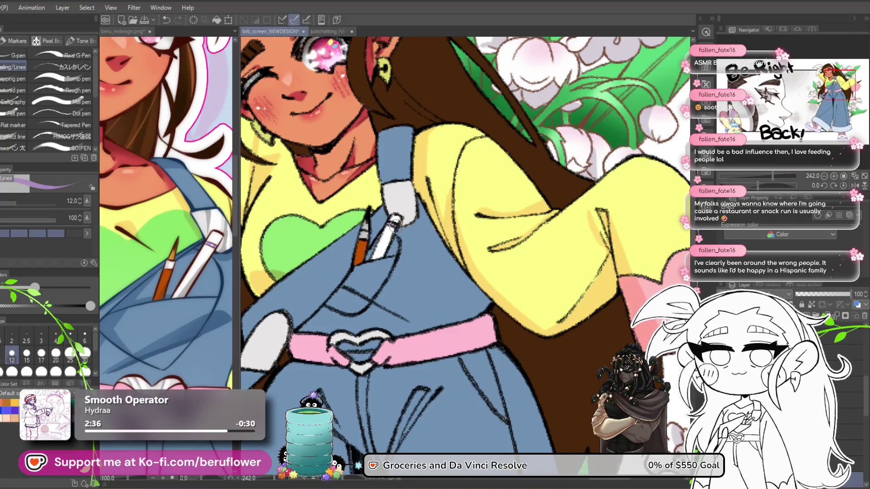
- Sample the reference design's pencil orange and heart green, then save the artwork
left_click(172, 254, "alt")
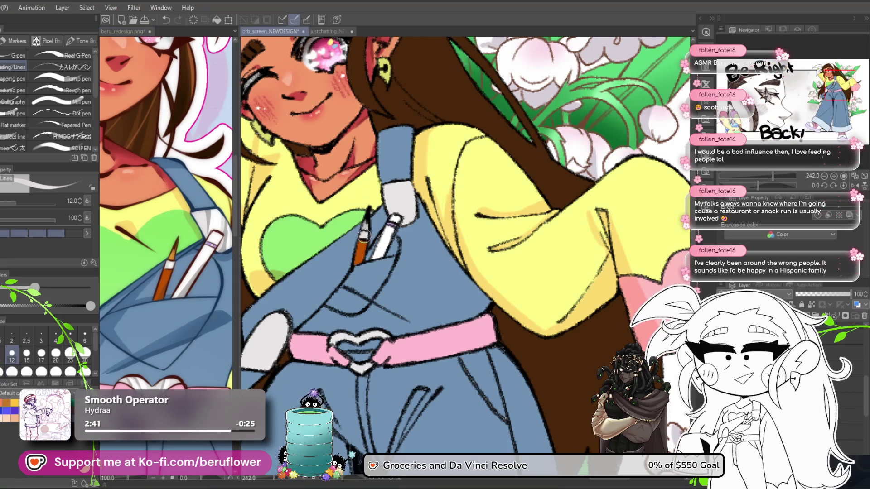
left_click(172, 256)
left_click(172, 255, "alt")
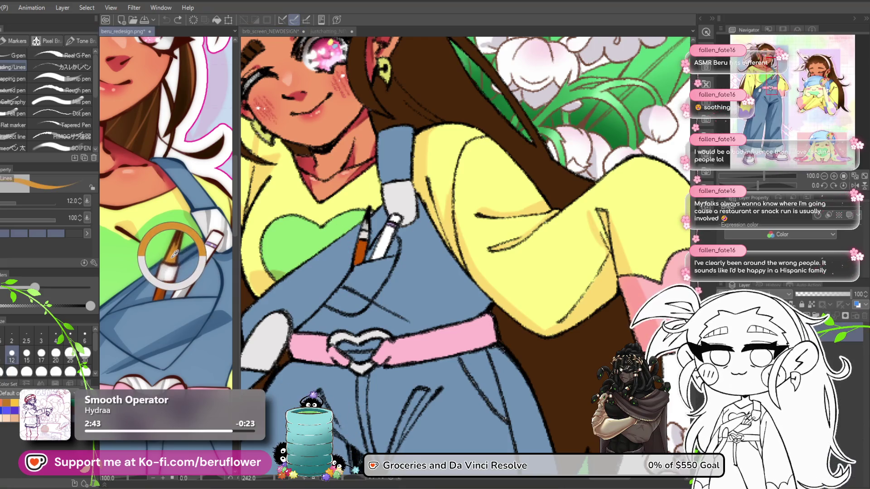
left_click(365, 227)
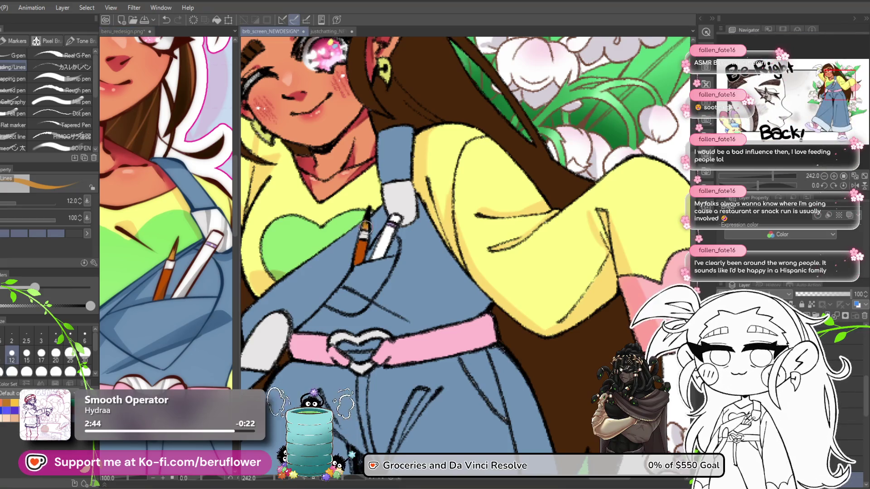
left_click(322, 230, "alt")
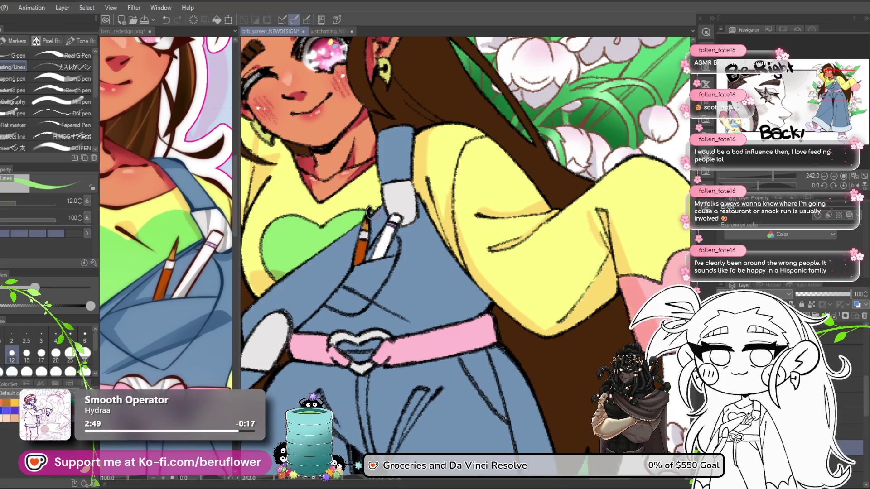
scroll(371, 208, "down", 2)
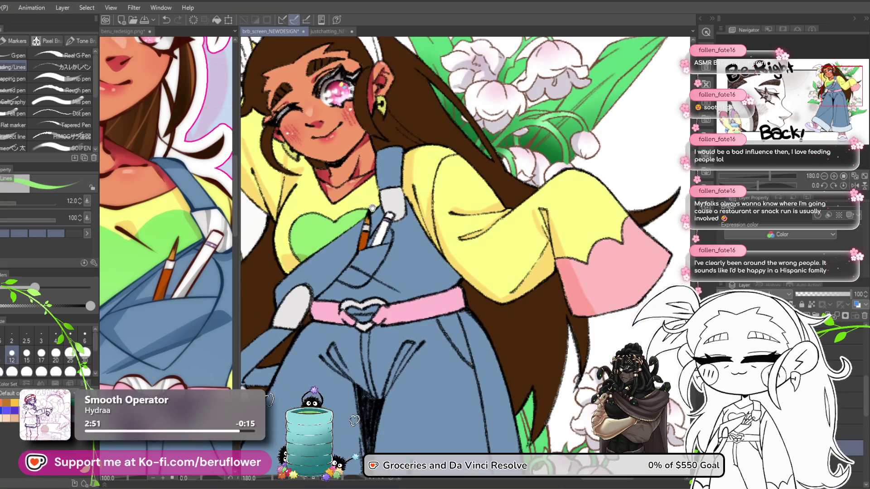
key("ctrl+s")
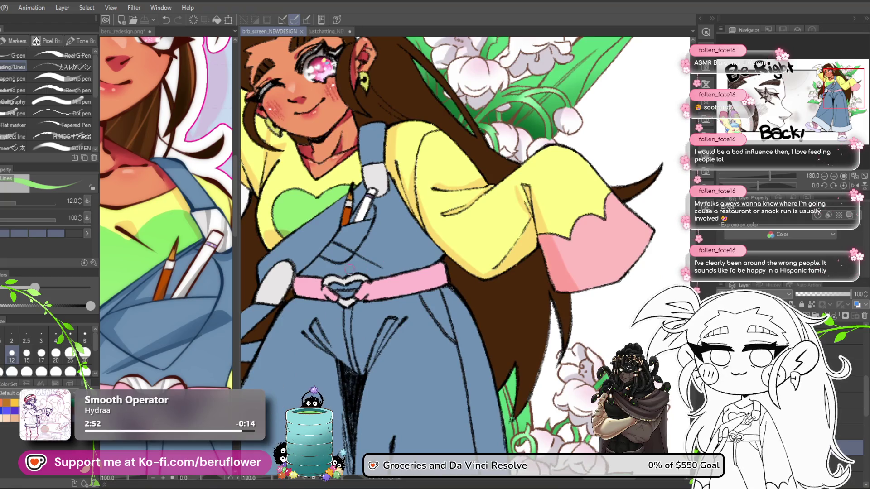
- Pick the overalls blue from the reference design for shading
left_click(196, 330)
left_click(193, 328, "alt")
left_click(349, 408)
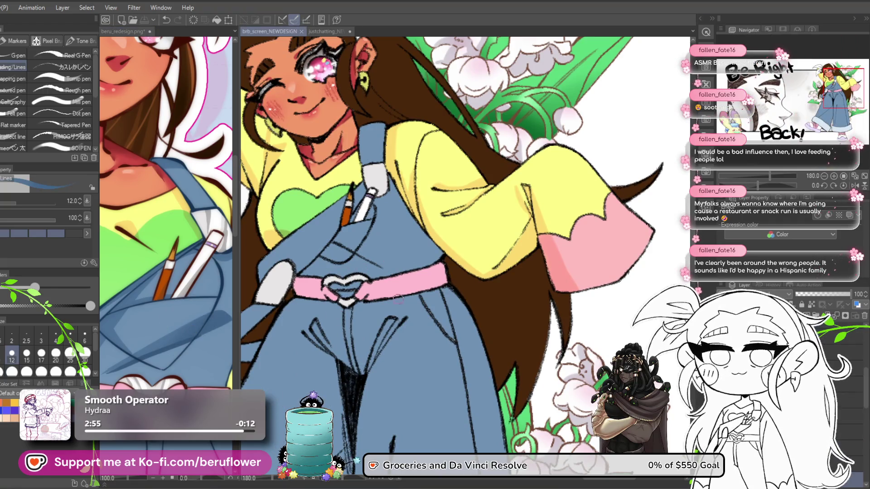
left_click(131, 301)
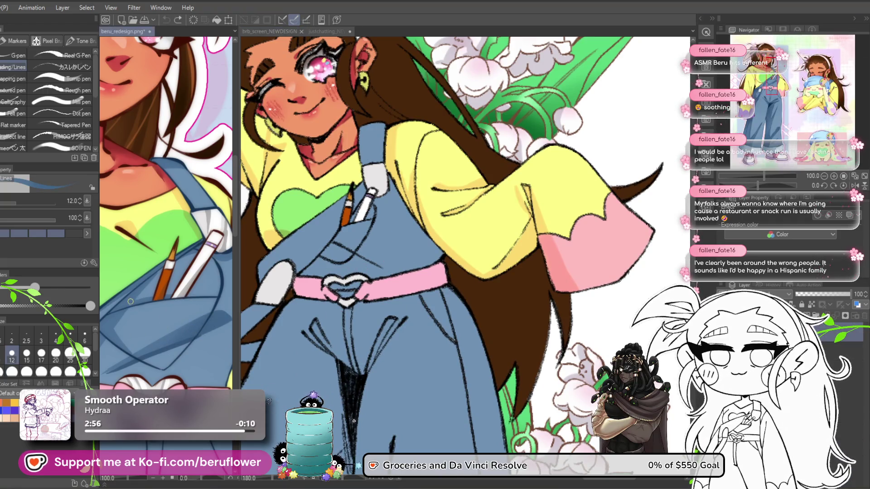
left_click(358, 245)
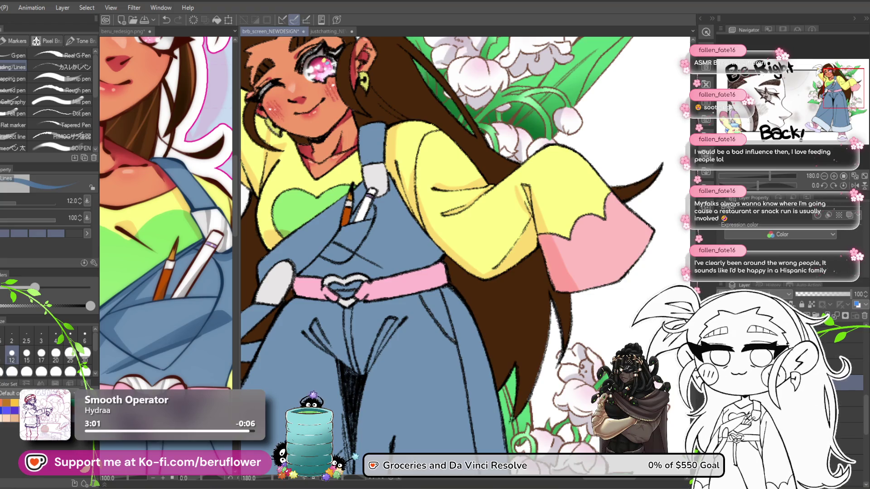
left_click_drag(328, 221, 396, 237)
- Set the brush size to 15 and shade the bib between pocket and belt darker blue
scroll(396, 237, "up", 2)
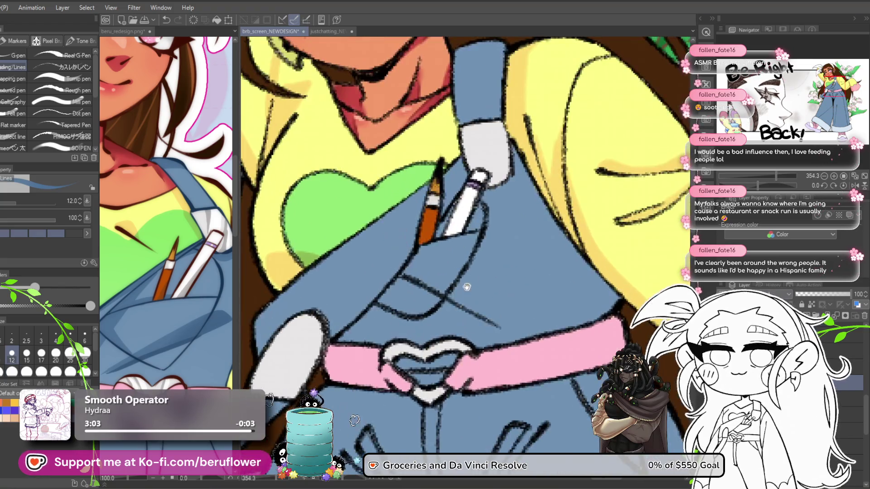
key("bracketright")
key("bracketright")
key("bracketright")
key("bracketleft")
key("bracketleft")
key("bracketleft")
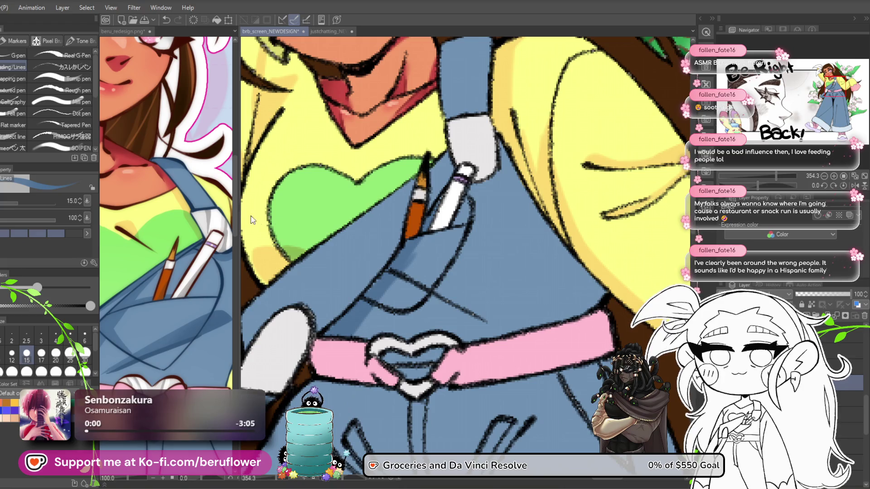
scroll(450, 152, "down", 5)
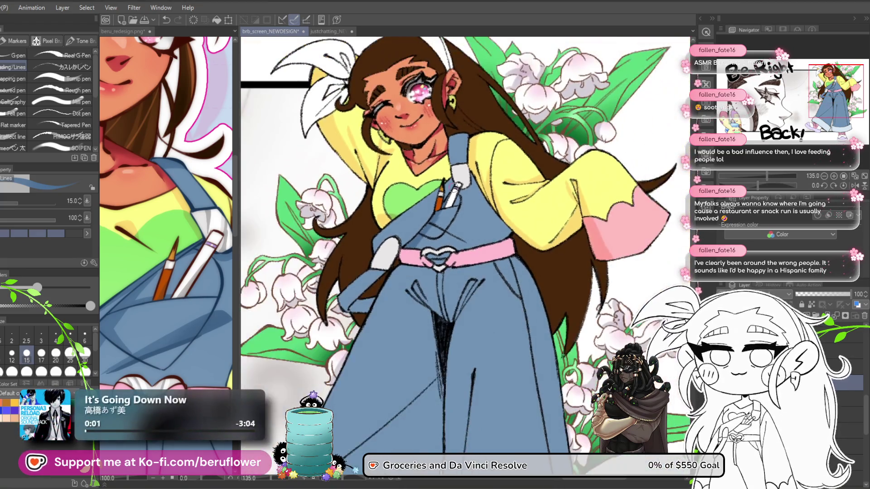
scroll(428, 238, "up", 3)
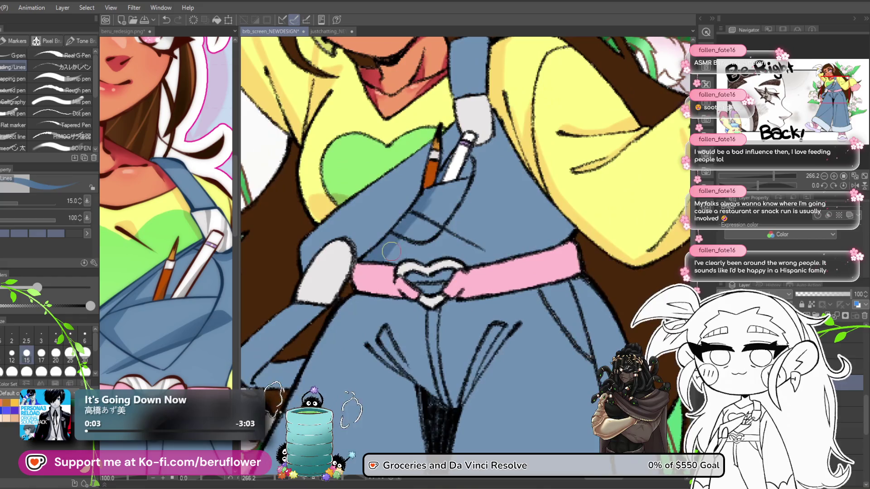
mouse_move(412, 223)
left_mouse_down()
mouse_move(471, 252)
mouse_move(437, 249)
left_mouse_up()
- Add darker blue shading below the yellow sleeve, undoing the latest stroke near the pocket
scroll(480, 255, "down", 5)
scroll(469, 266, "up", 3)
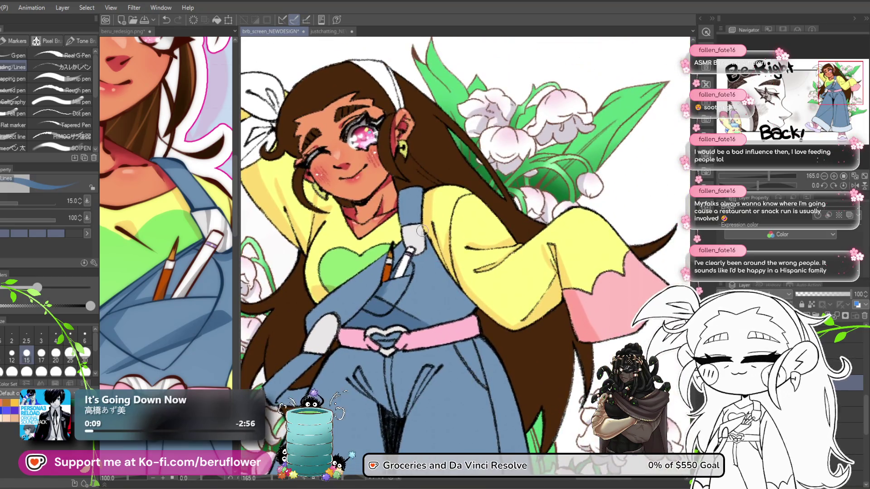
left_click_drag(469, 265, 485, 320)
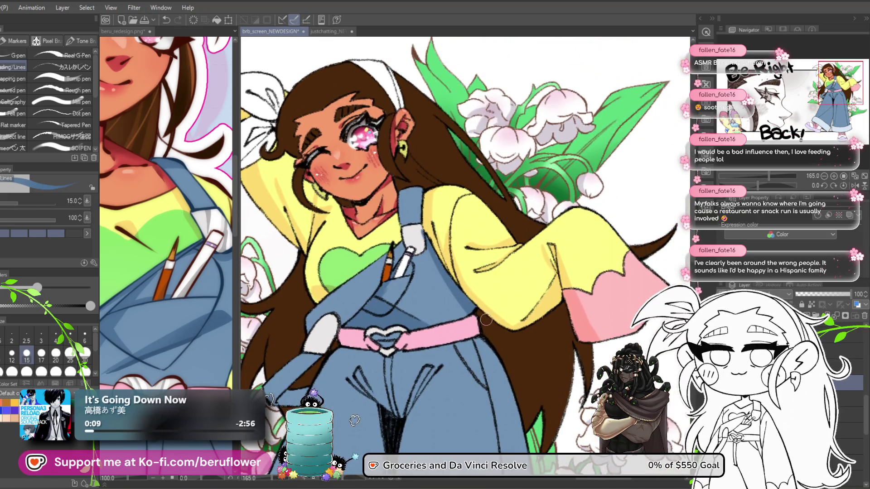
key("ctrl+z")
key("ctrl+y")
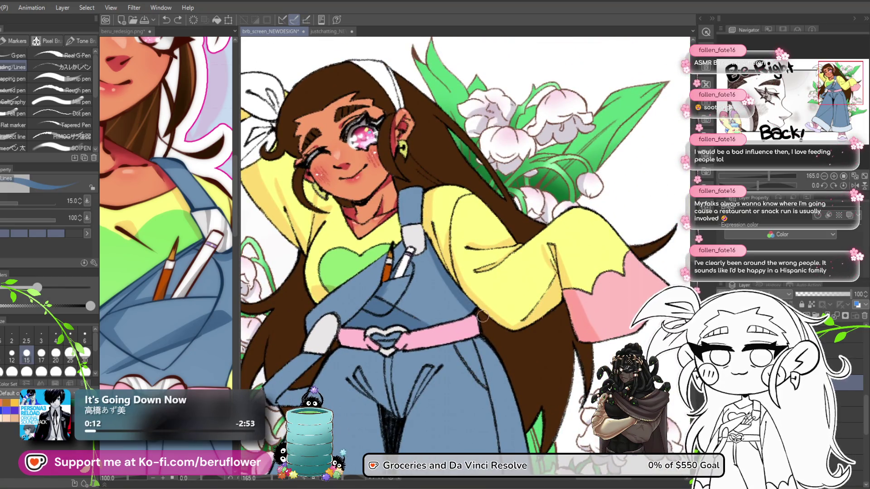
mouse_move(499, 339)
left_mouse_down()
mouse_move(478, 284)
mouse_move(496, 267)
left_mouse_up()
left_click_drag(448, 304, 521, 267)
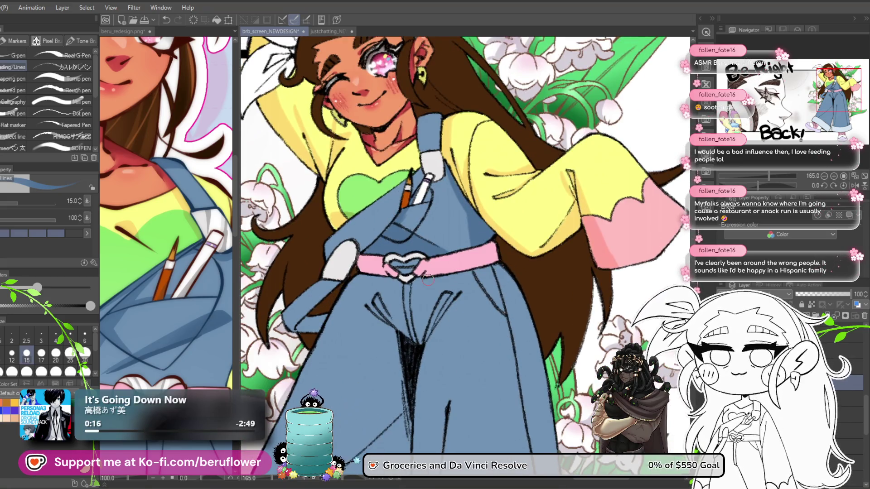
scroll(415, 328, "down", 3)
scroll(456, 208, "up", 3)
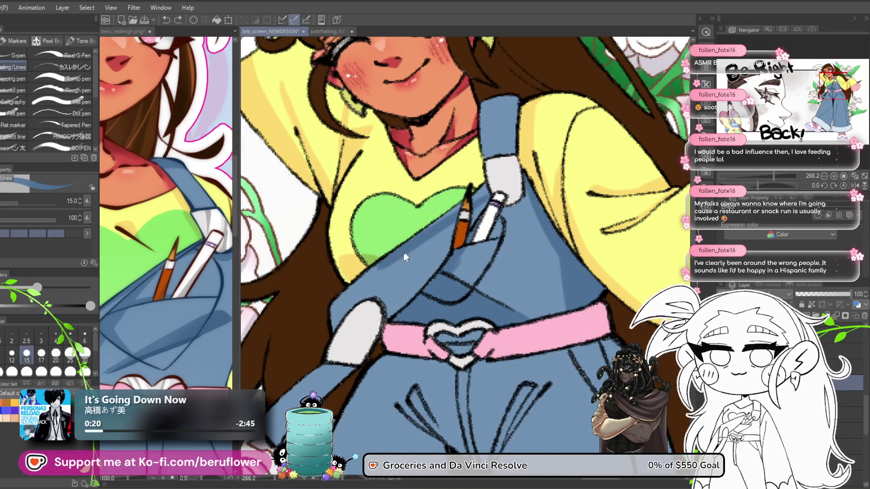
key("ctrl+z")
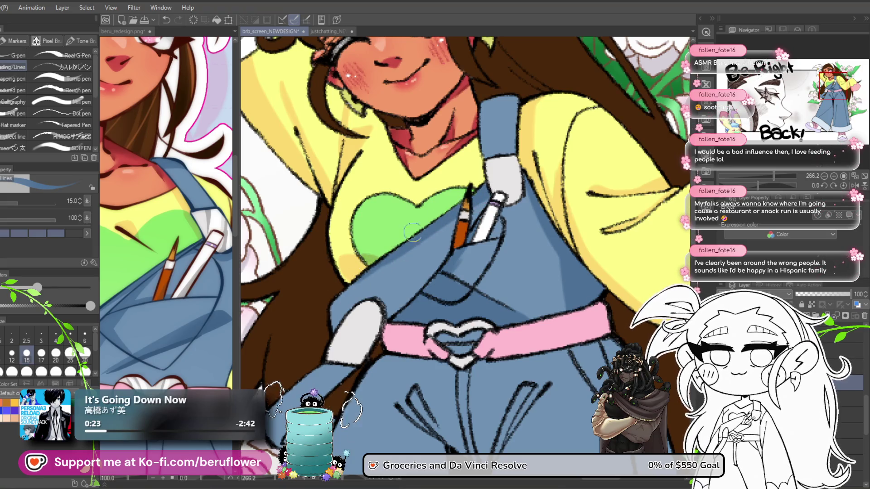
scroll(471, 225, "down", 5)
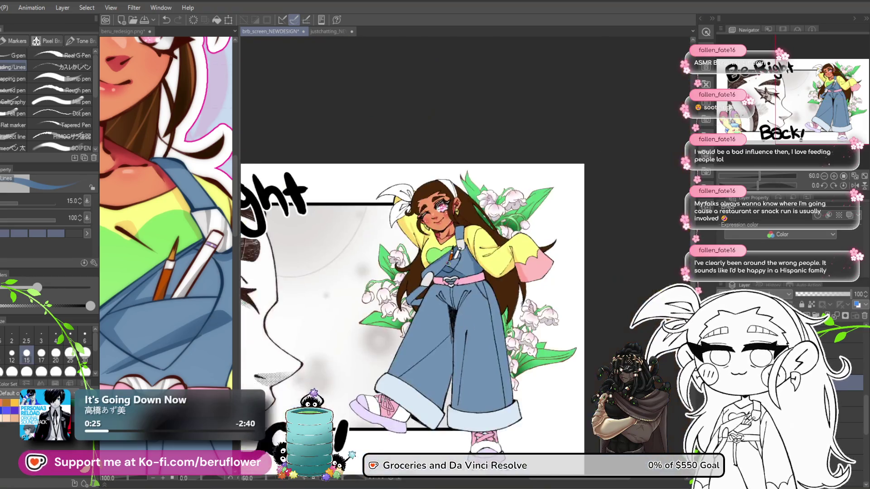
- Try dark blue shadow strokes down the left trouser leg, undoing the long and short attempts
scroll(471, 226, "up", 3)
mouse_move(498, 255)
left_mouse_down()
mouse_move(475, 220)
mouse_move(469, 179)
mouse_move(512, 160)
mouse_move(490, 192)
left_mouse_up()
mouse_move(435, 190)
left_mouse_down()
mouse_move(423, 242)
mouse_move(446, 215)
left_mouse_up()
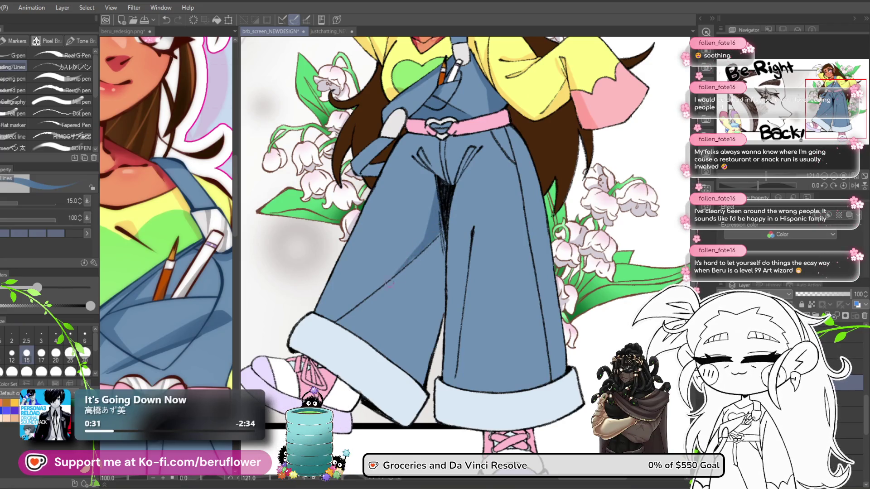
left_click_drag(397, 295, 392, 255)
left_click_drag(433, 195, 387, 317)
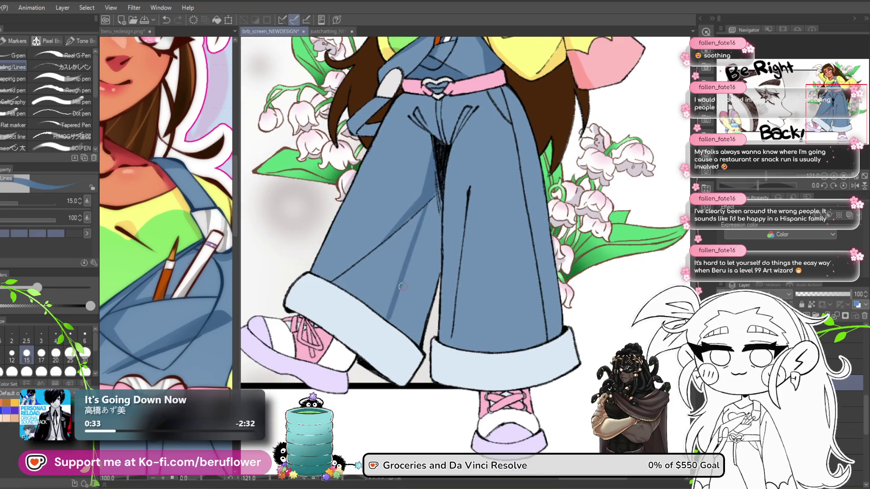
key("ctrl+z")
left_click_drag(431, 201, 401, 236)
key("ctrl+z")
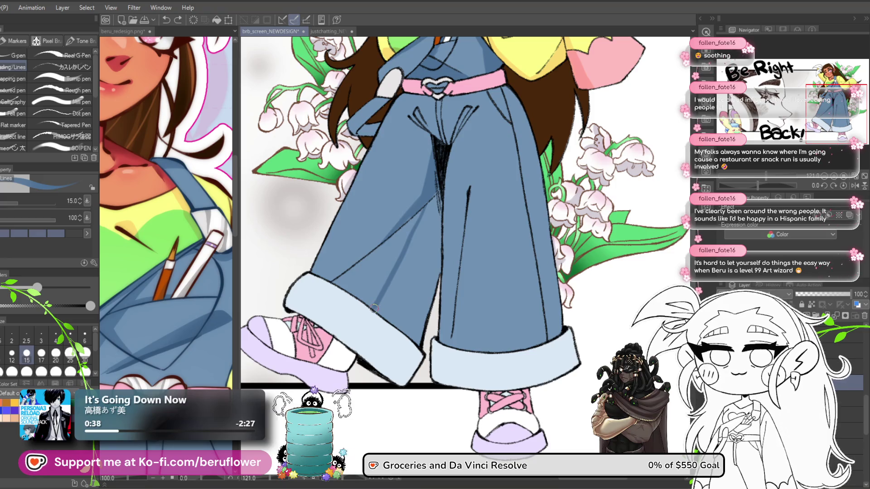
left_click_drag(506, 231, 483, 244)
- Fill a shadow band on the left leg and a darker crotch shape, then darken its lines
key("g")
left_click(376, 276)
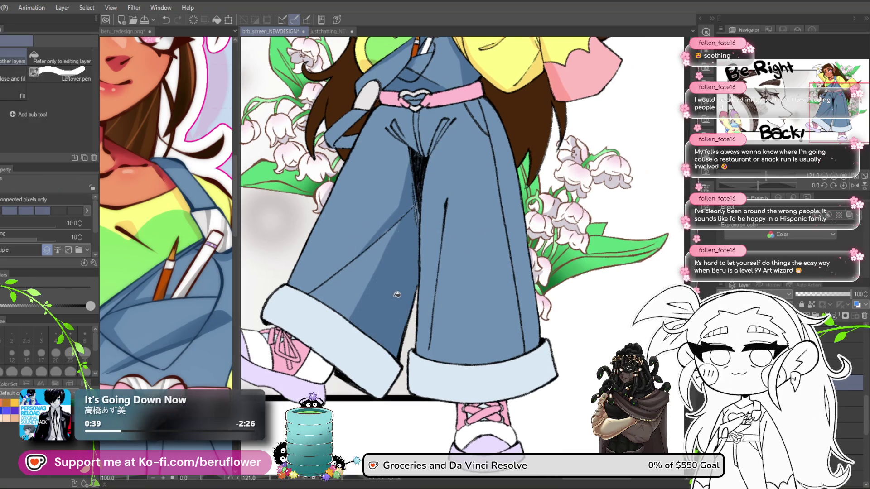
key("g")
left_click_drag(424, 184, 399, 192)
mouse_move(385, 225)
left_mouse_down()
mouse_move(394, 195)
mouse_move(375, 220)
left_mouse_up()
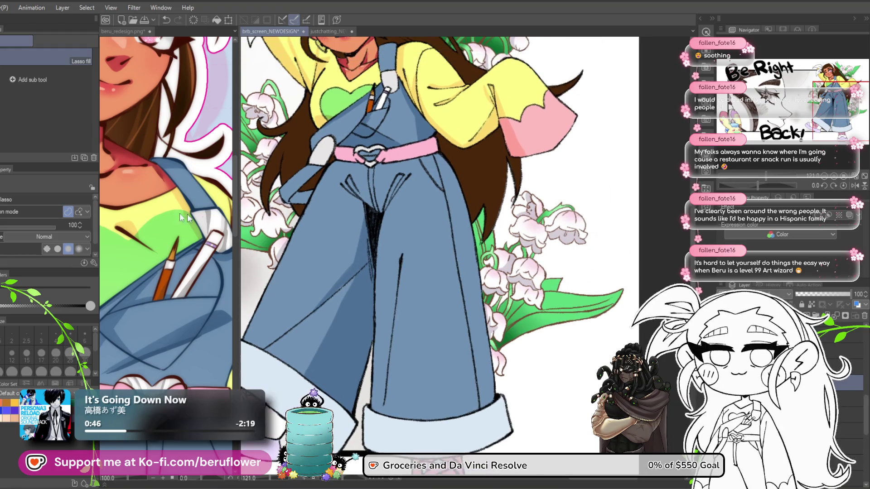
key("p")
scroll(435, 198, "up", 1)
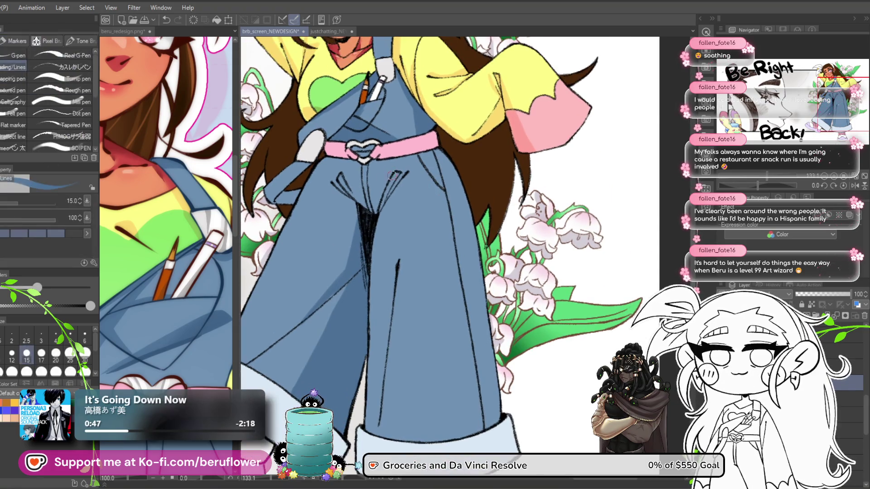
scroll(393, 172, "up", 10)
left_click_drag(419, 157, 363, 270)
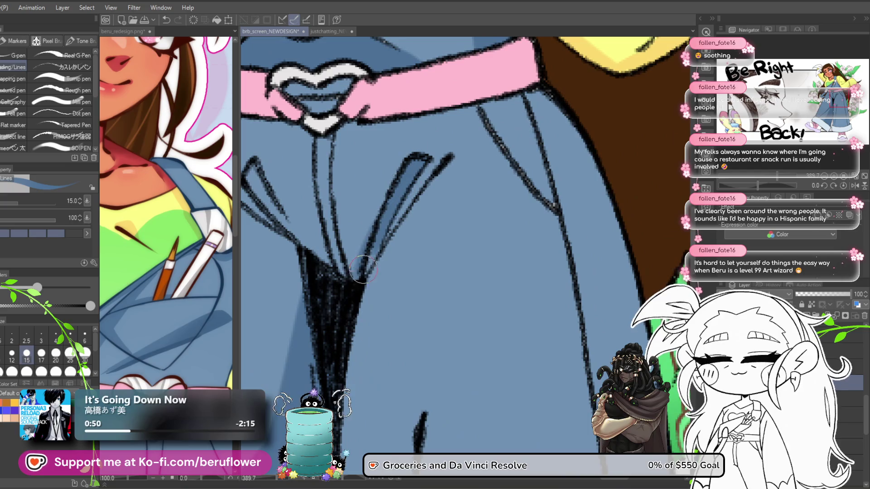
- Redraw the left pocket line and crotch seam in dark ink
key("ctrl+z")
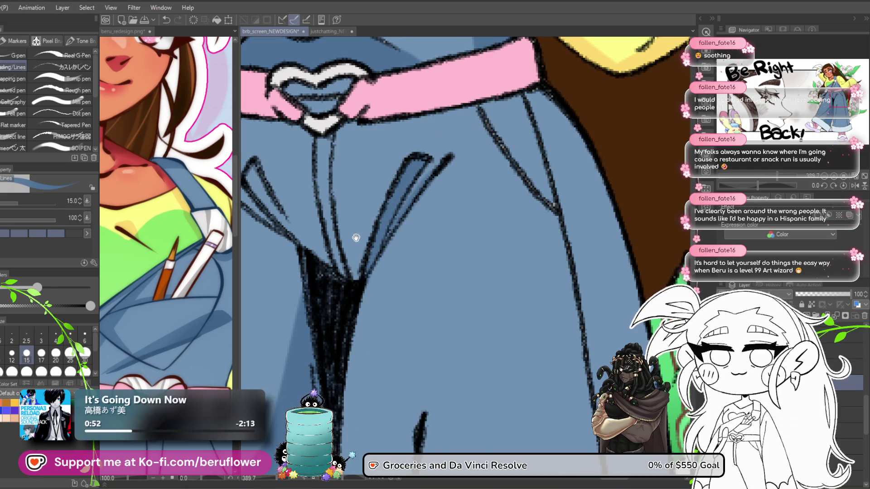
left_click_drag(354, 231, 412, 258)
left_click_drag(309, 203, 372, 278)
left_click_drag(277, 201, 356, 269)
mouse_move(451, 318)
left_mouse_down()
mouse_move(401, 258)
mouse_move(427, 180)
mouse_move(408, 113)
left_mouse_up()
- Paint a darker blue shadow along the pant leg's inner line, redoing it shorter
key("ctrl+0")
scroll(376, 257, "up", 4)
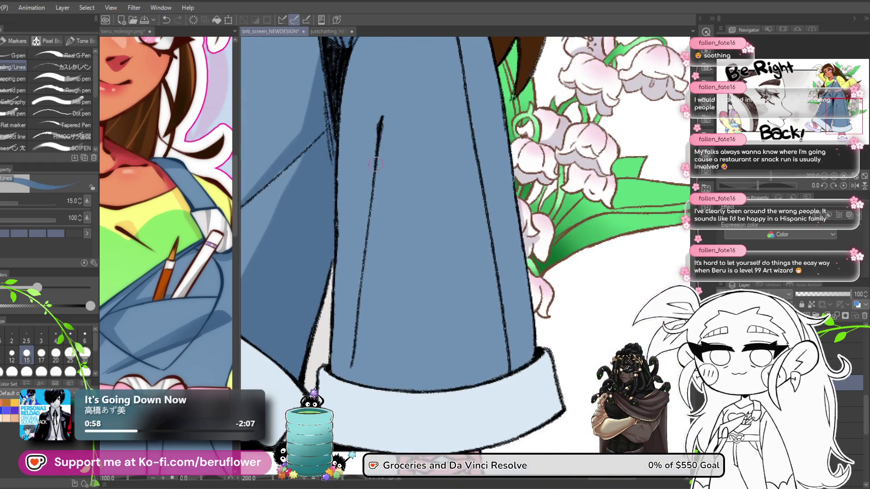
left_click_drag(377, 163, 341, 308)
left_click_drag(363, 218, 350, 268)
mouse_move(372, 195)
left_mouse_down()
mouse_move(350, 278)
mouse_move(350, 351)
left_mouse_up()
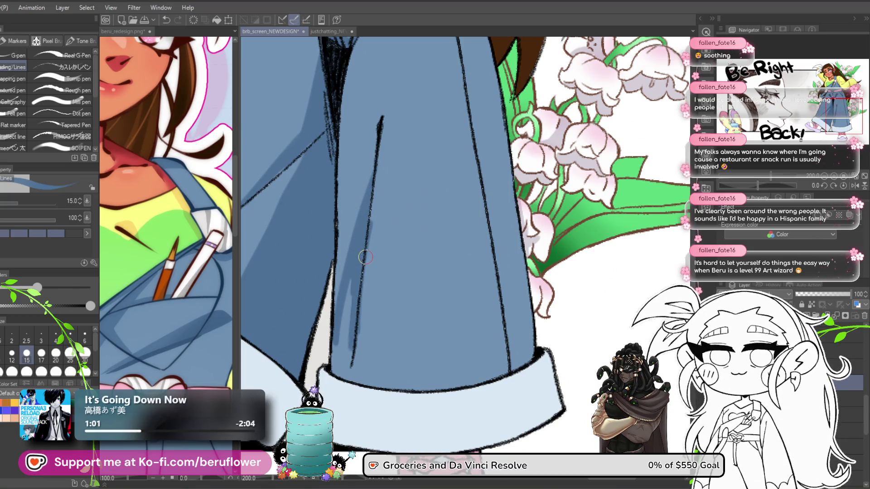
key("ctrl+z")
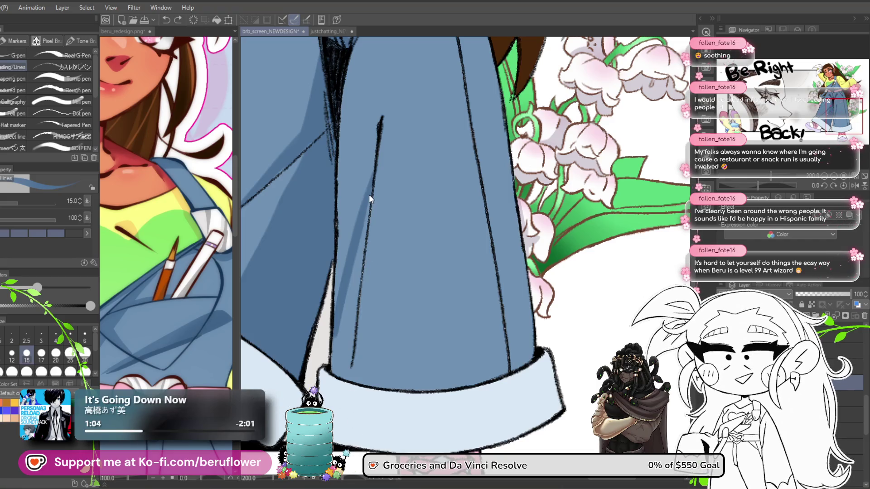
key("ctrl+z")
left_click_drag(373, 183, 358, 276)
left_click_drag(362, 211, 333, 347)
left_click_drag(333, 347, 333, 313)
mouse_move(348, 265)
left_mouse_down()
mouse_move(343, 324)
mouse_move(335, 310)
left_mouse_up()
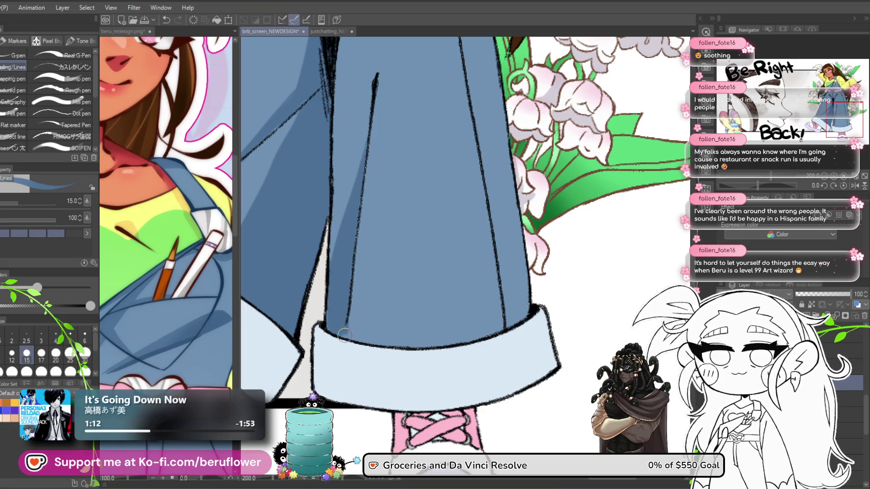
- Check the beru_redesign.png reference, then return to the brb_screen_NEWDESIGN illustration's trouser legs
scroll(337, 314, "down", 5)
scroll(461, 266, "up", 5)
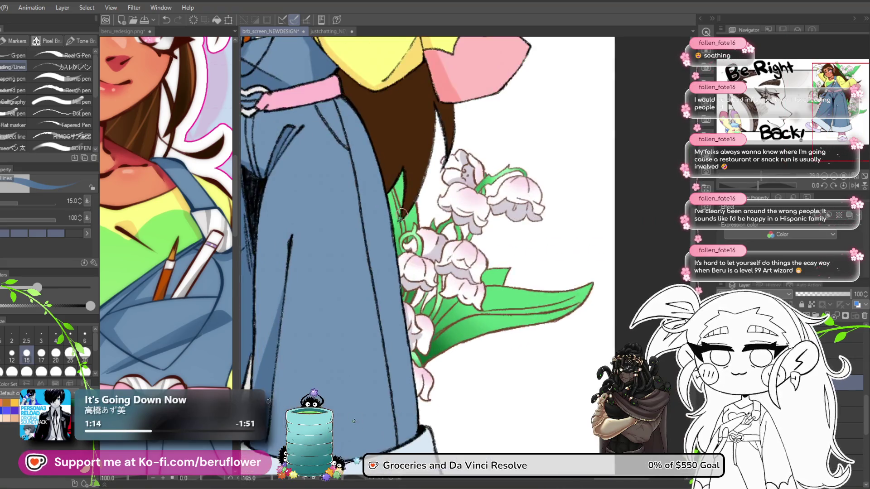
scroll(460, 266, "up", 4)
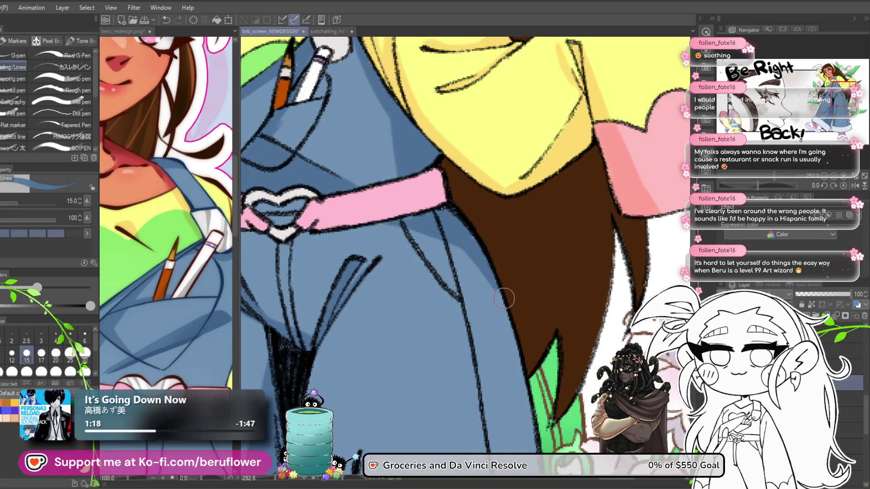
scroll(468, 245, "down", 5)
scroll(468, 245, "up", 4)
left_click_drag(468, 245, 460, 238)
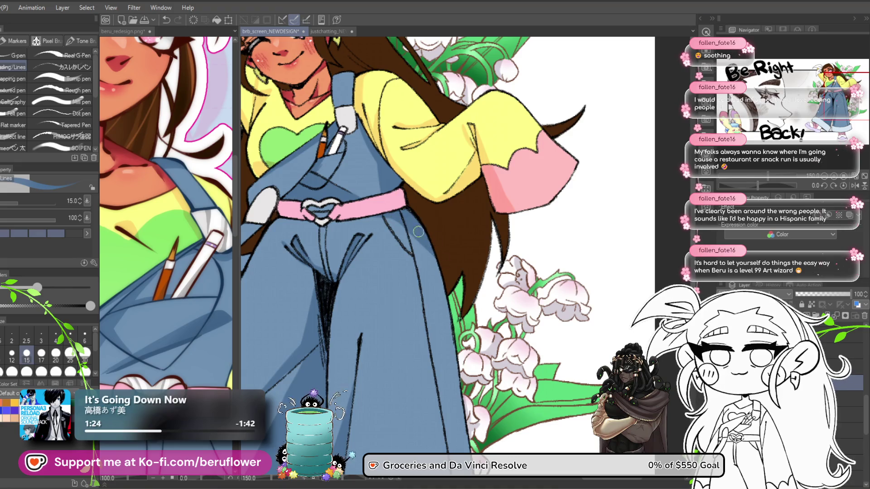
mouse_move(481, 295)
left_mouse_down()
mouse_move(481, 232)
mouse_move(481, 282)
left_mouse_up()
scroll(453, 247, "down", 4)
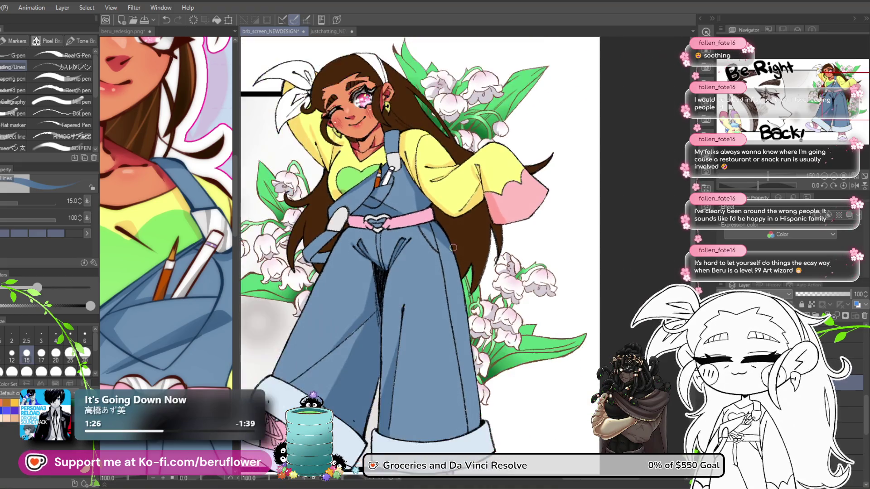
scroll(453, 248, "up", 3)
scroll(453, 247, "up", 1)
scroll(408, 247, "up", 1)
scroll(358, 244, "up", 1)
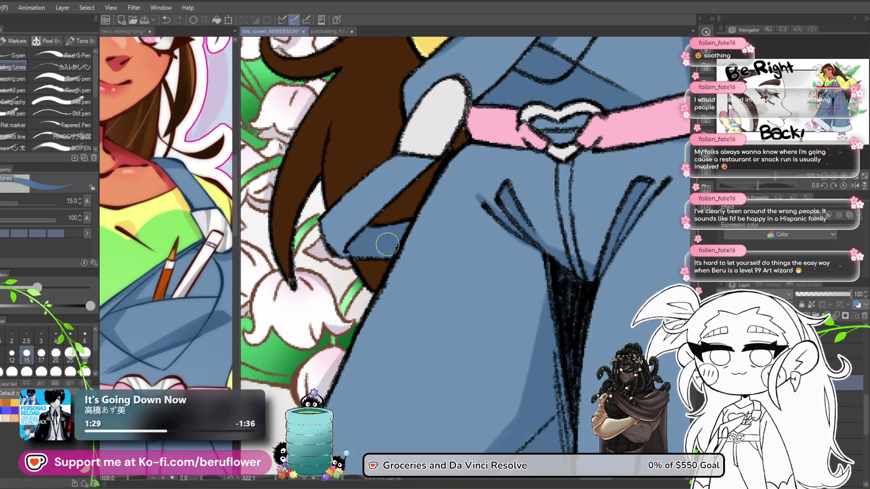
scroll(387, 231, "down", 3)
left_click_drag(510, 391, 425, 355)
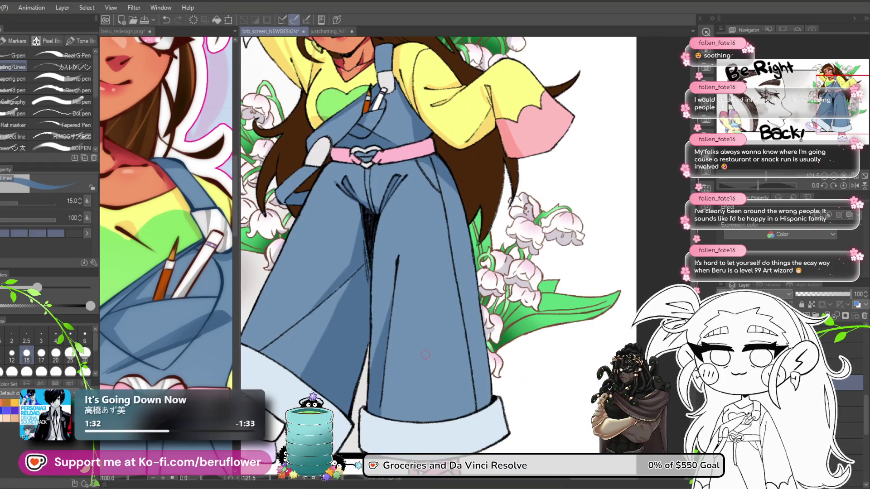
scroll(425, 354, "down", 3)
scroll(453, 317, "up", 2)
left_click_drag(479, 273, 483, 282)
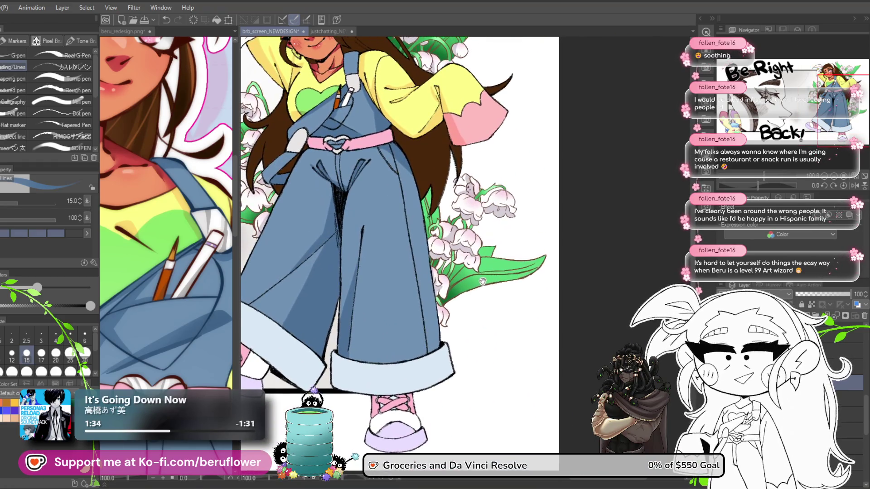
left_click(168, 204)
scroll(168, 204, "down", 5)
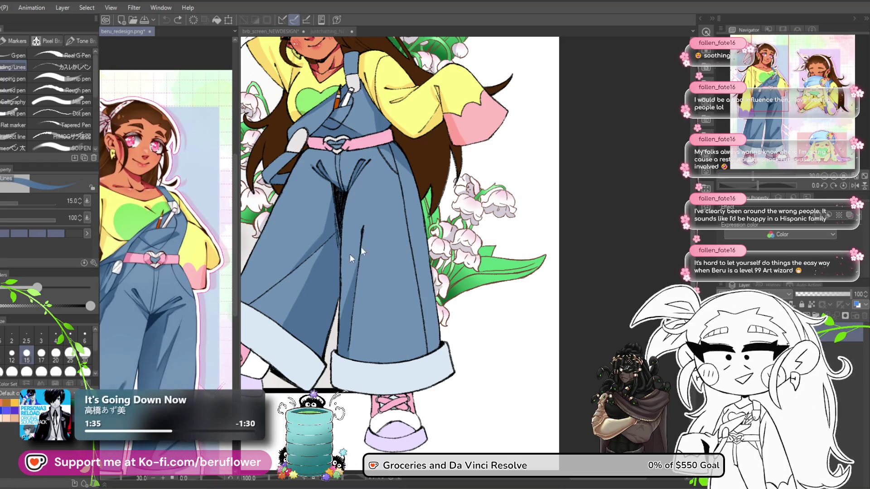
left_click(338, 261)
left_click_drag(337, 261, 424, 270)
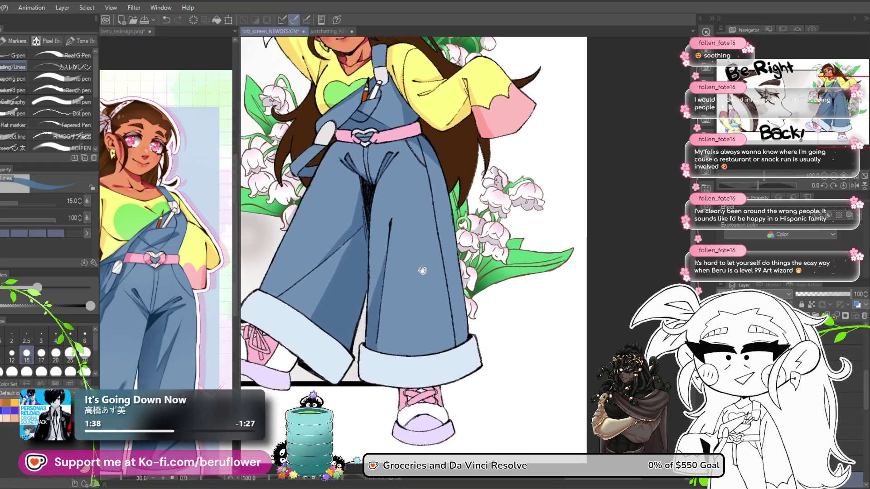
scroll(424, 270, "up", 3)
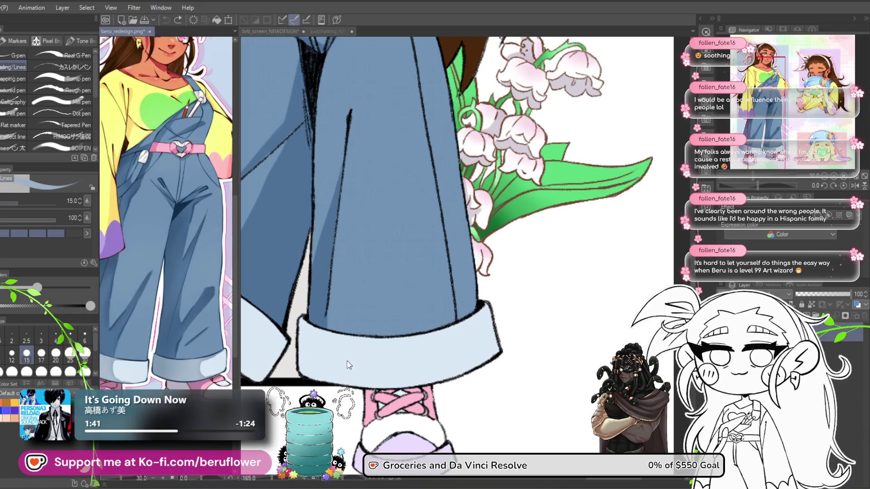
left_click_drag(519, 335, 488, 284)
scroll(488, 284, "up", 1)
- Shade the left trouser cuff with a diagonal shadow and fill its lower area darker
left_click_drag(335, 300, 356, 334)
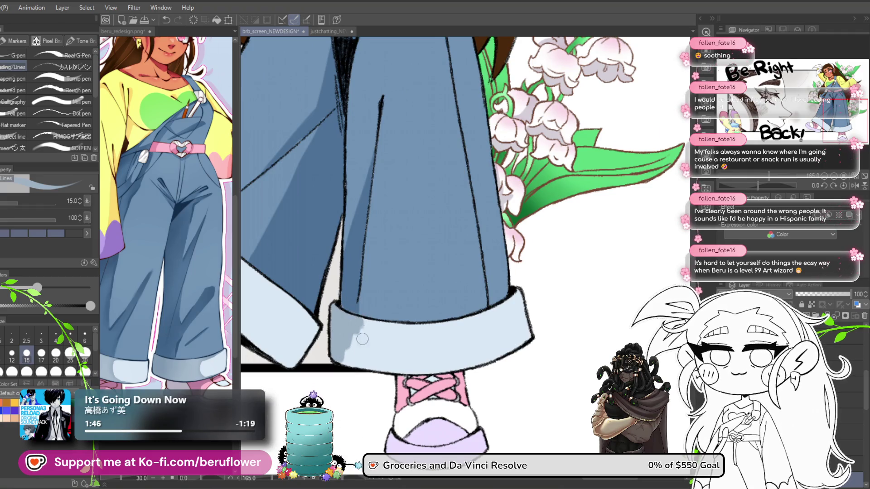
left_click_drag(367, 326, 484, 308)
left_click_drag(363, 247, 343, 277)
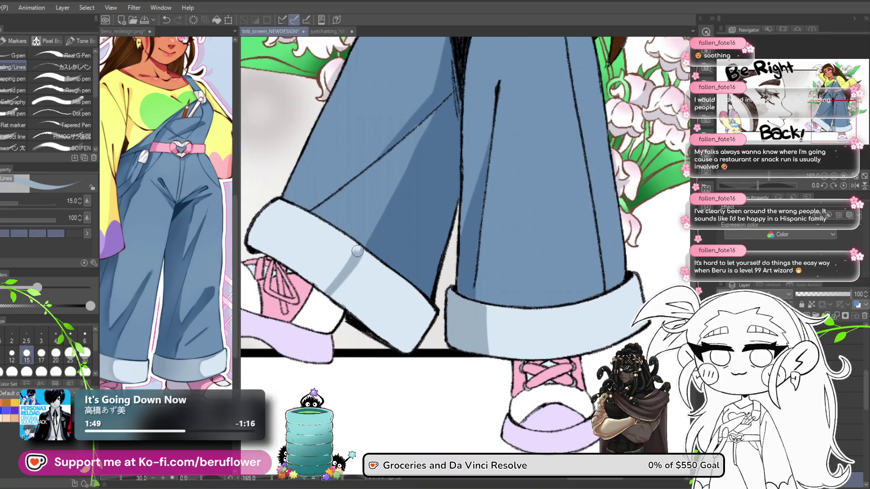
key("ctrl+z")
left_click_drag(365, 249, 321, 311)
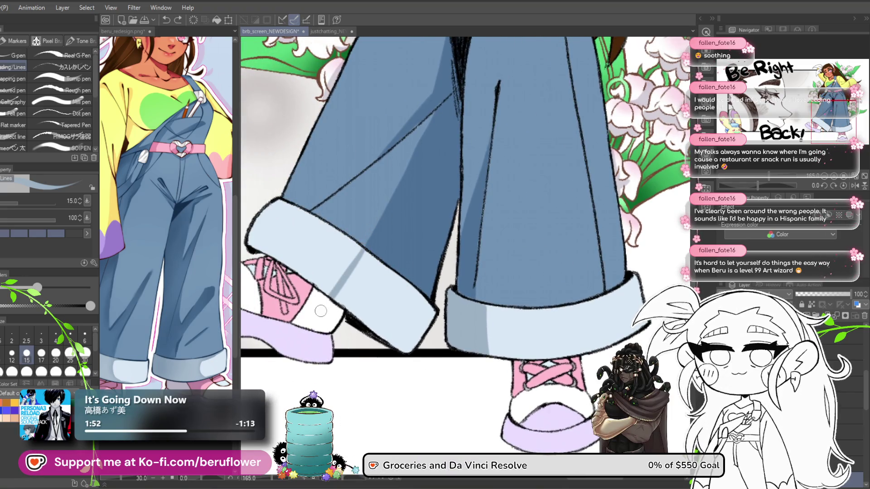
key("g")
left_click(386, 299)
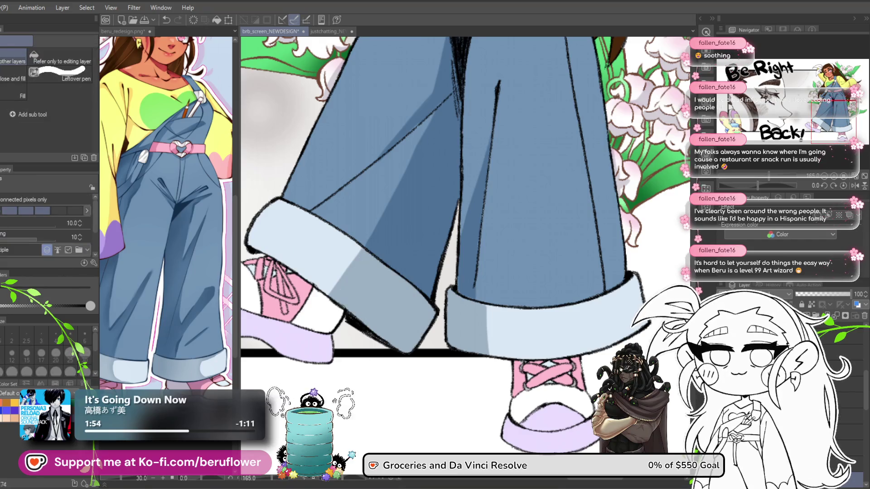
key("p")
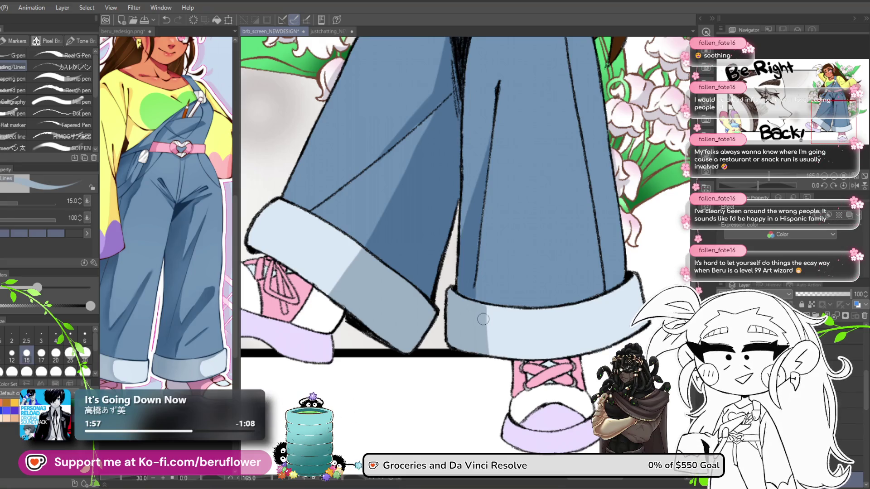
- Darken the inner trouser-leg line and review the whole figure
left_click_drag(471, 358, 426, 385)
mouse_move(557, 169)
left_mouse_down()
mouse_move(458, 306)
mouse_move(466, 367)
mouse_move(471, 322)
left_mouse_up()
left_click_drag(346, 310, 344, 360)
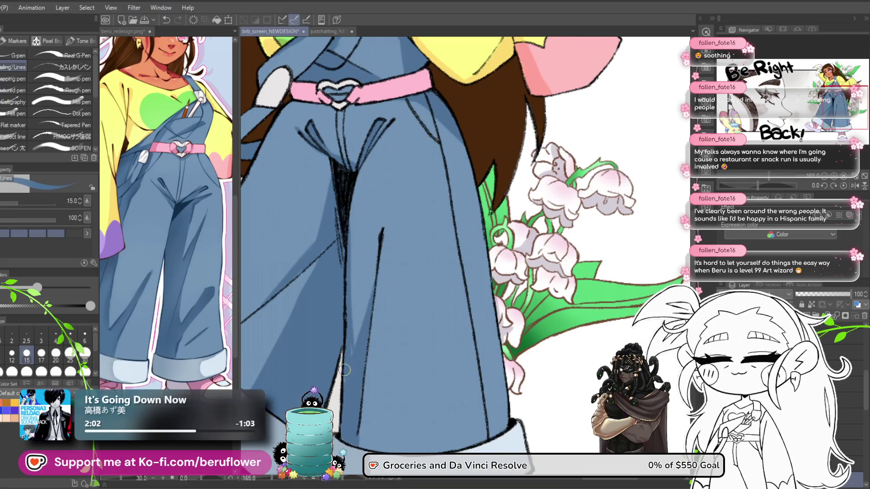
left_click_drag(437, 329, 459, 249)
scroll(460, 248, "down", 2)
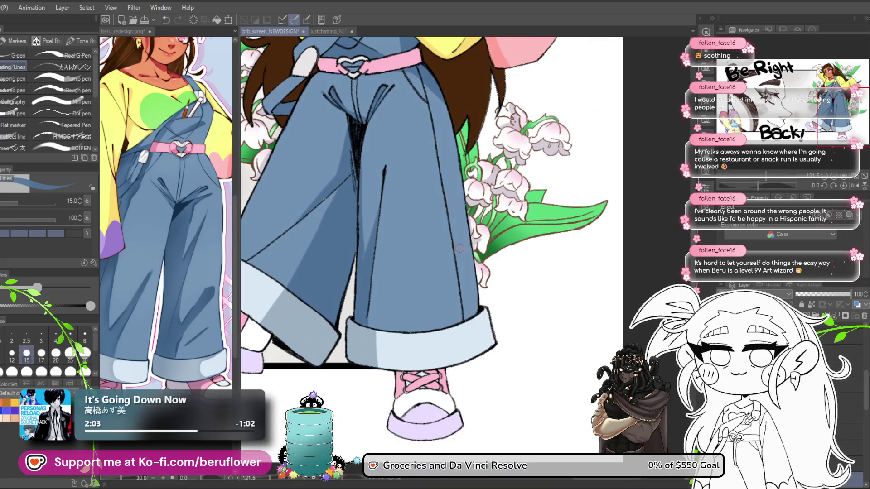
scroll(356, 279, "down", 4)
scroll(363, 285, "up", 3)
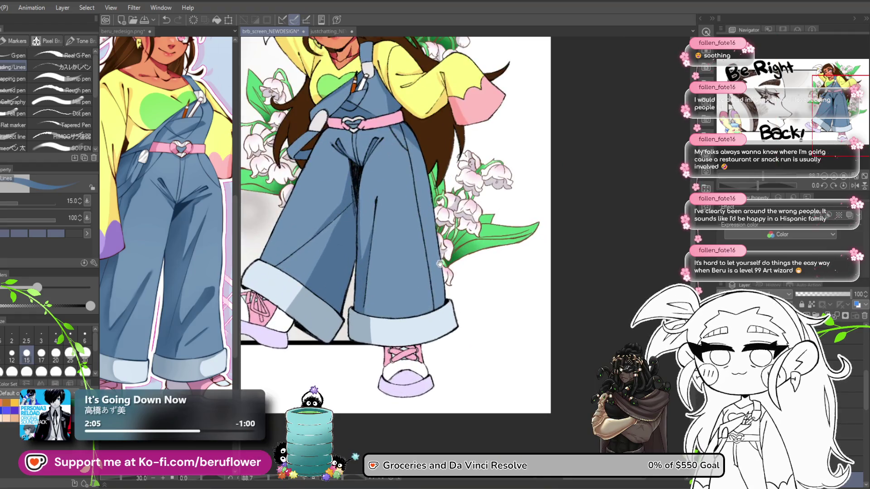
left_click_drag(372, 254, 379, 306)
scroll(379, 306, "up", 3)
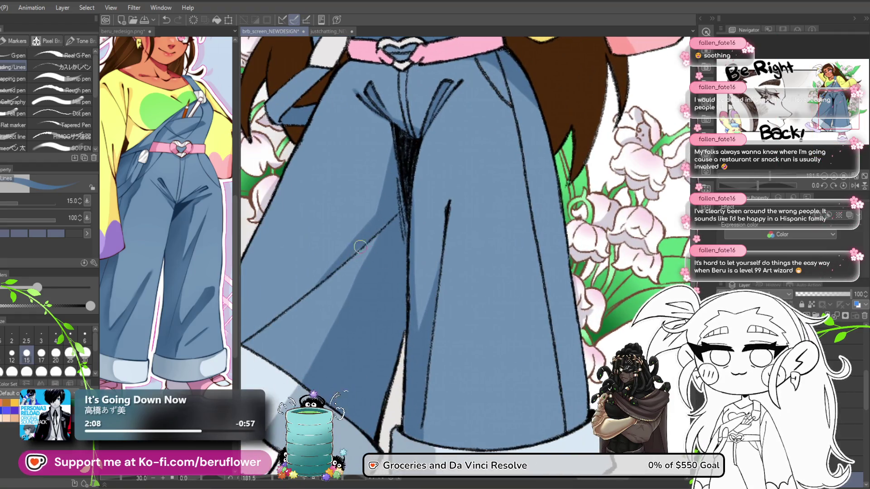
left_click_drag(388, 221, 417, 190)
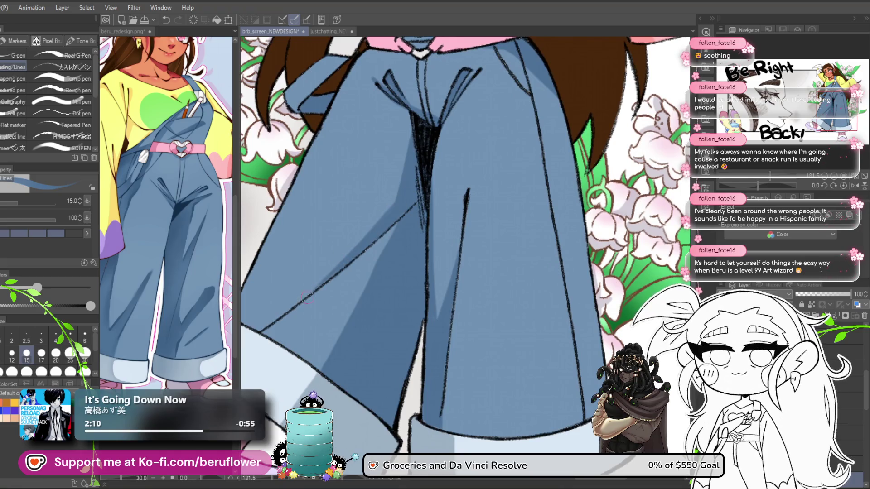
scroll(247, 341, "down", 5)
left_click_drag(248, 340, 269, 354)
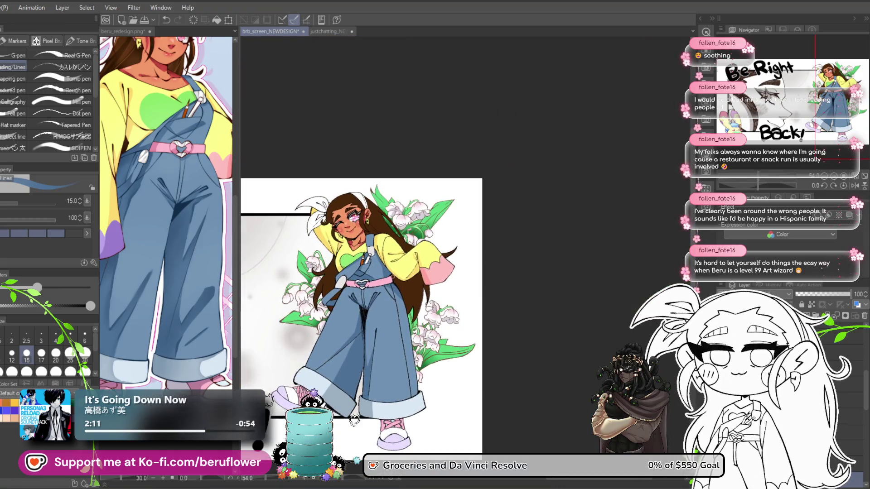
scroll(281, 281, "up", 5)
left_click_drag(284, 281, 418, 277)
scroll(407, 240, "up", 4)
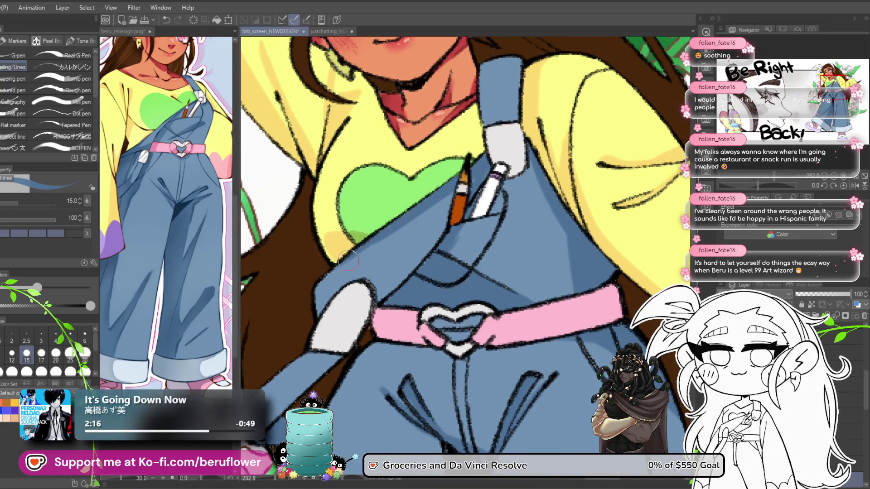
- Undo the stray mark by the overalls strap and select the strap area by fill
left_click_drag(466, 189, 426, 216)
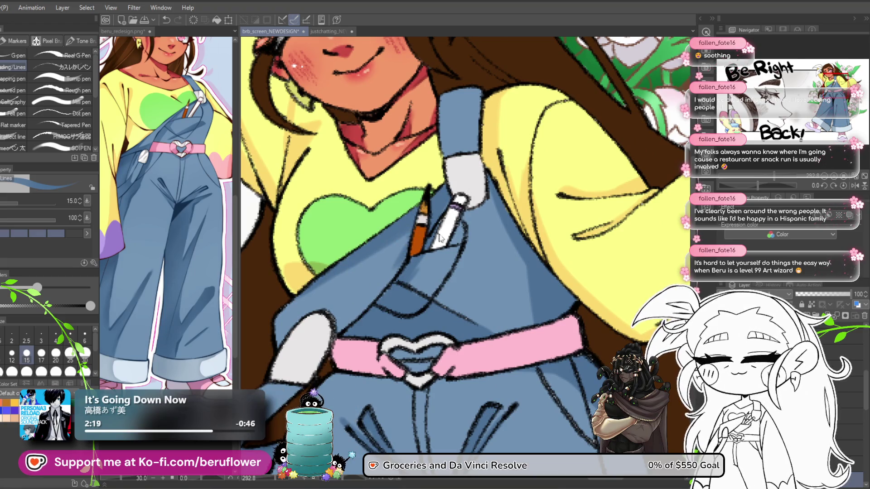
key("ctrl+z")
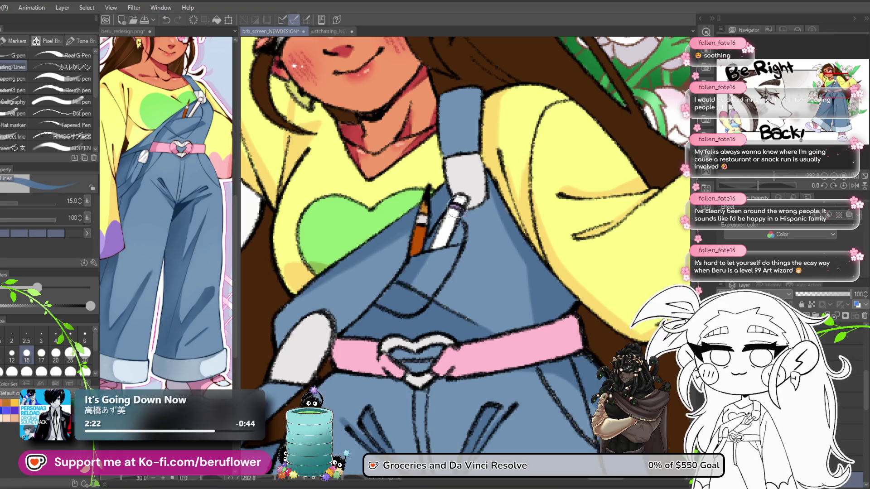
scroll(404, 307, "down", 2)
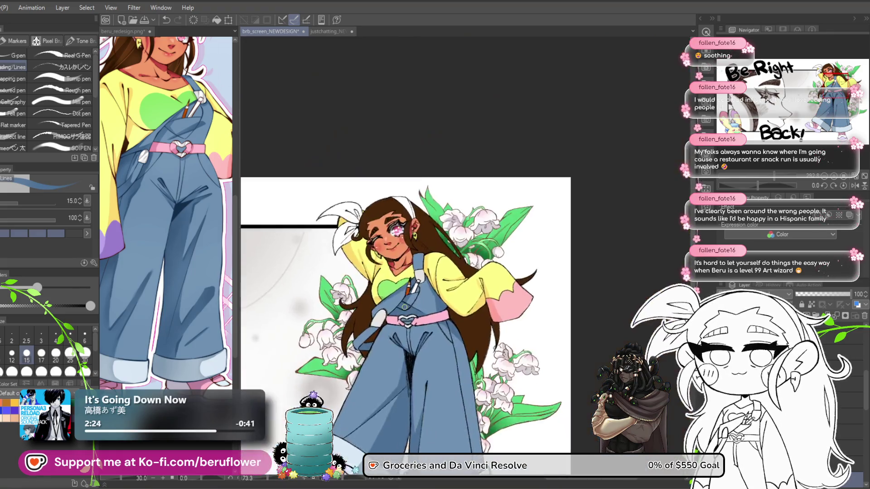
scroll(447, 353, "down", 1)
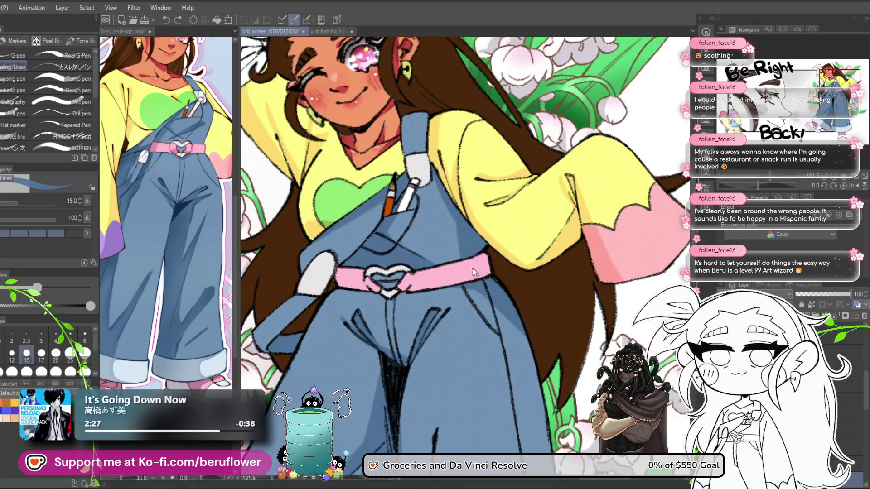
scroll(410, 300, "down", 1)
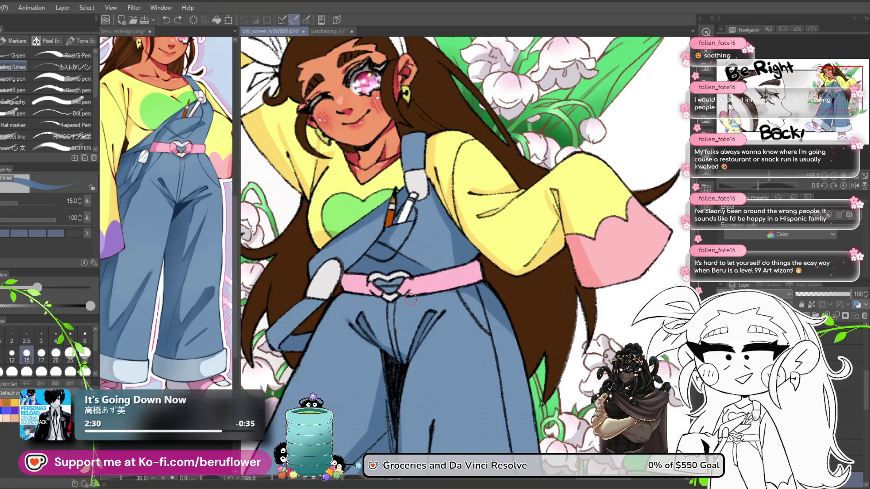
scroll(410, 299, "up", 2)
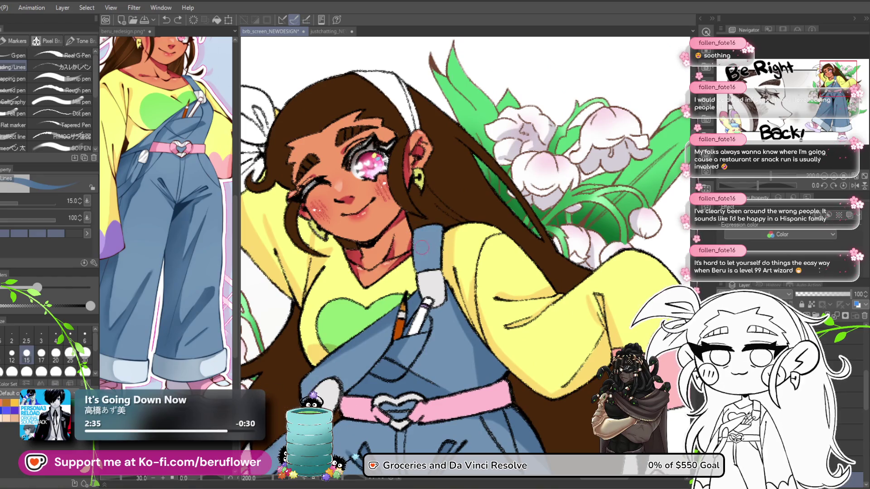
key("ctrl+z")
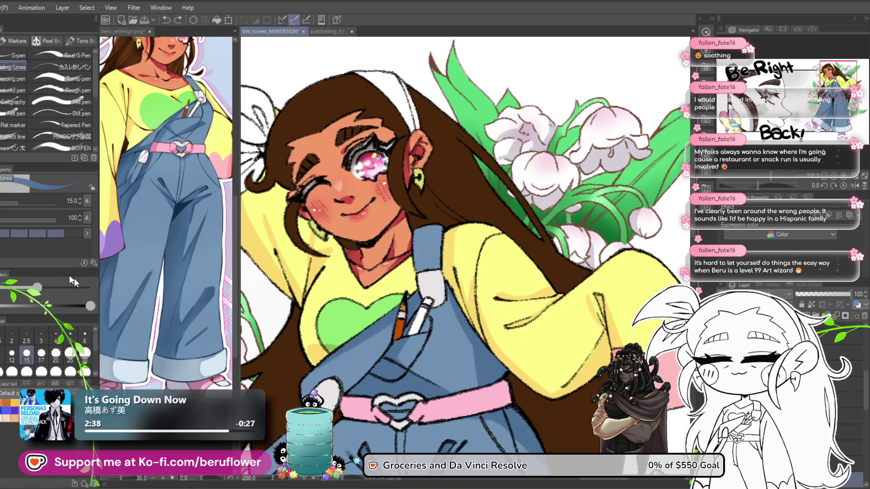
key("g")
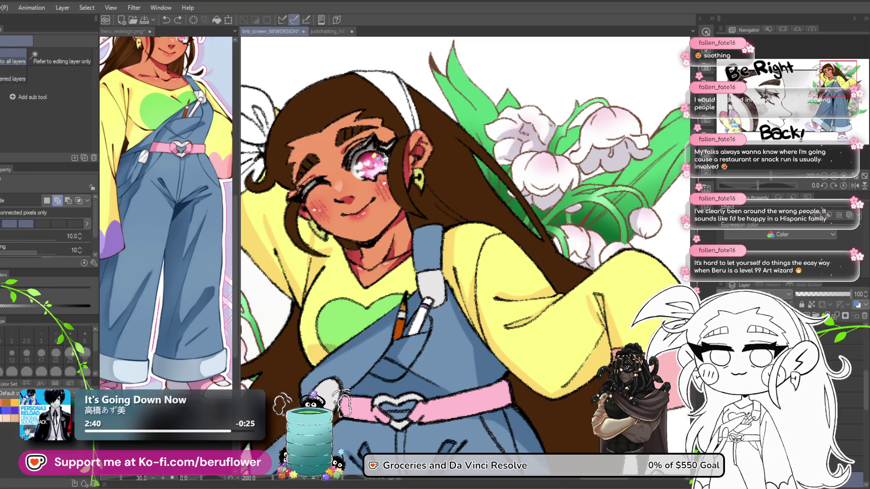
left_click(428, 256)
- Airbrush soft darker blue shading onto the selected overalls strap top, then deselect it
key("b")
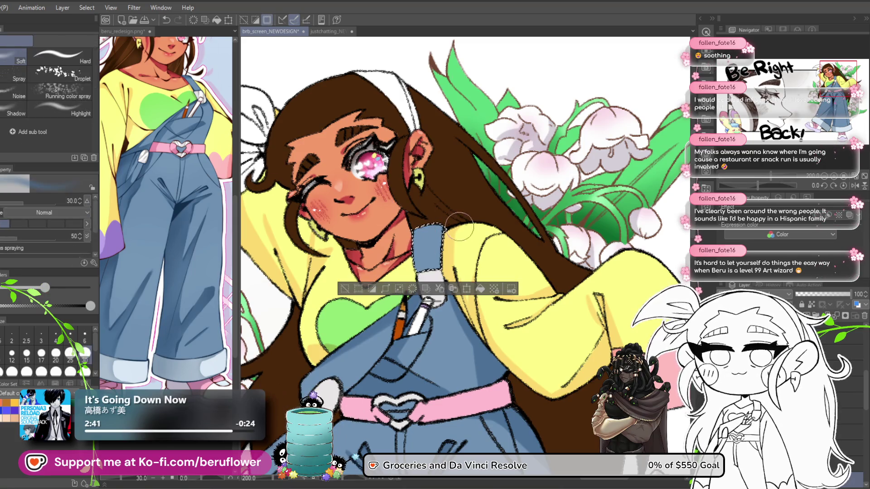
mouse_move(458, 223)
left_mouse_down()
mouse_move(446, 229)
mouse_move(453, 233)
mouse_move(440, 225)
mouse_move(456, 238)
left_mouse_up()
mouse_move(548, 392)
left_mouse_down()
mouse_move(523, 382)
mouse_move(517, 227)
left_mouse_up()
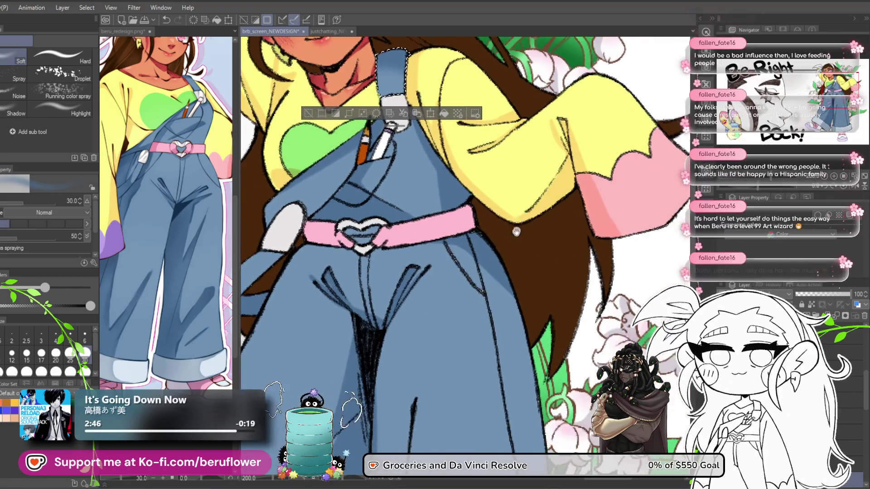
key("ctrl+d")
- Select both trouser legs and the crotch, and airbrush darker blue shading at size 150
left_click_drag(467, 326, 425, 317)
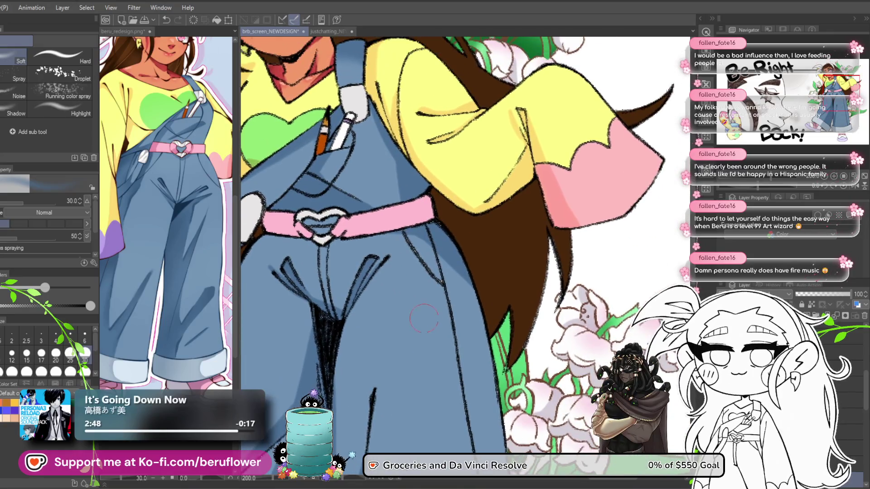
scroll(398, 281, "down", 4)
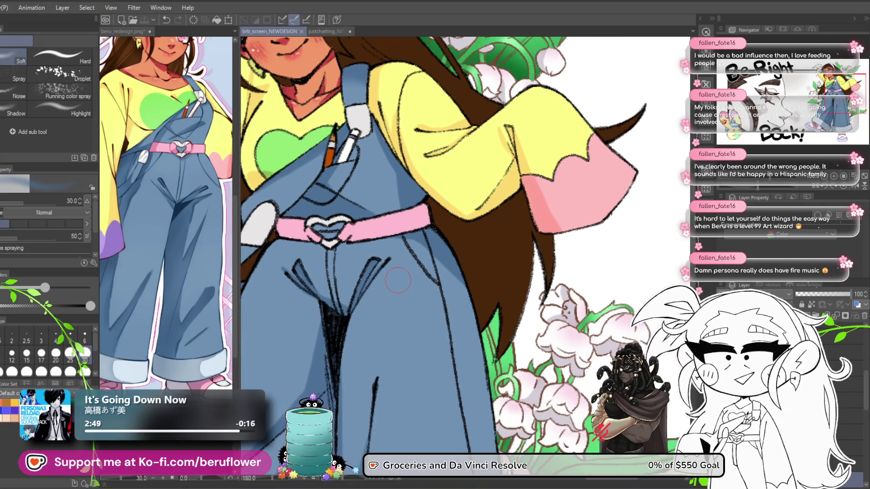
scroll(398, 280, "down", 1)
key("g")
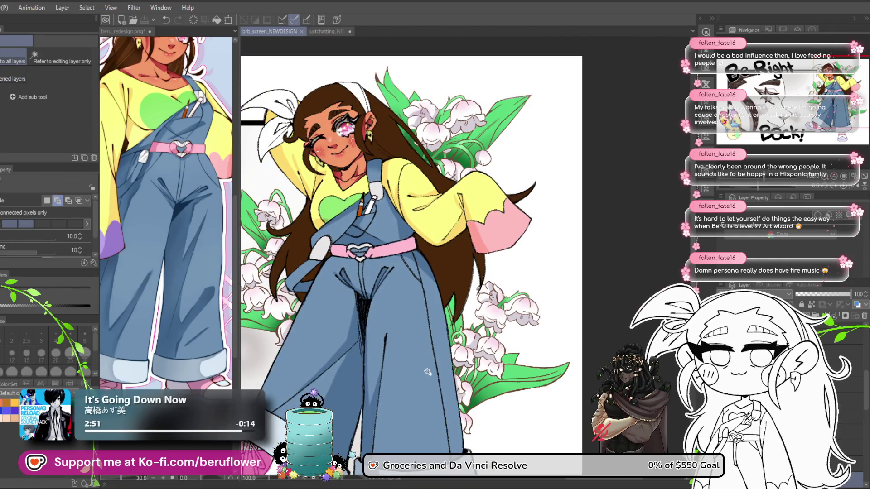
left_click(406, 397)
mouse_move(408, 394)
left_mouse_down()
mouse_move(422, 310)
mouse_move(432, 323)
left_mouse_up()
left_click(336, 295, "shift")
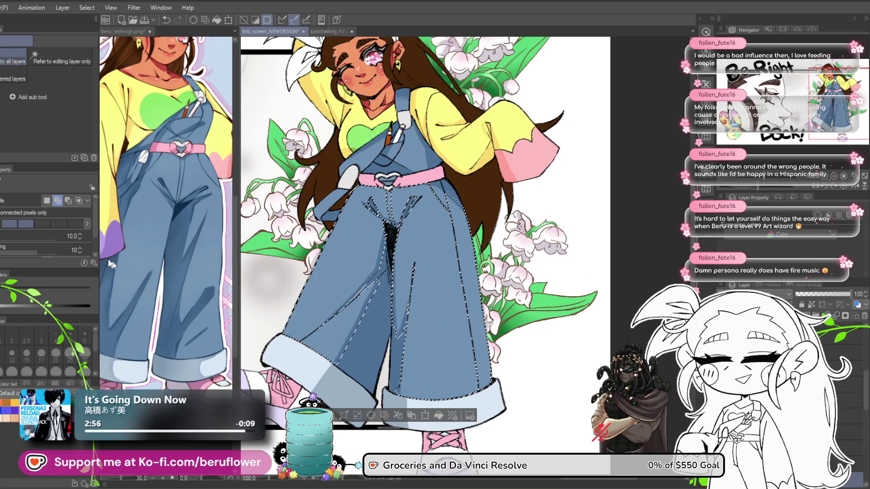
key("b")
mouse_move(509, 350)
left_mouse_down()
mouse_move(412, 295)
mouse_move(456, 309)
left_mouse_up()
key("bracketright")
key("bracketright")
key("bracketright")
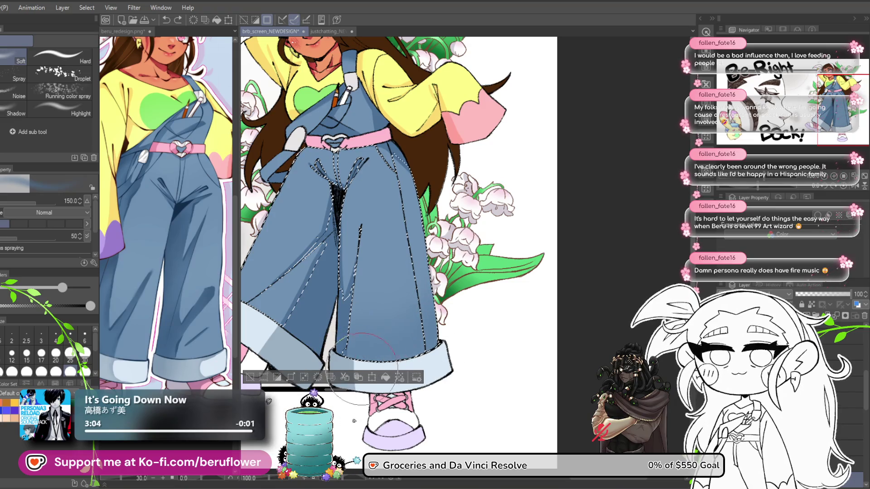
left_click_drag(260, 244, 309, 278)
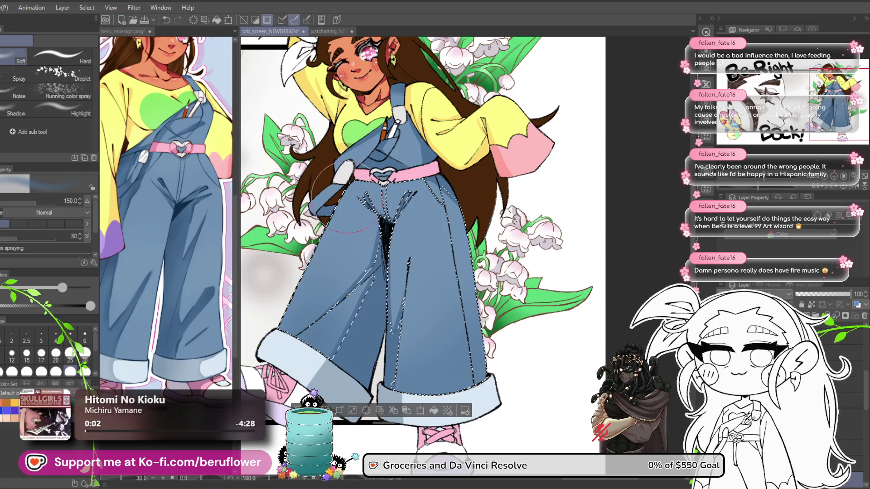
key("ctrl+d")
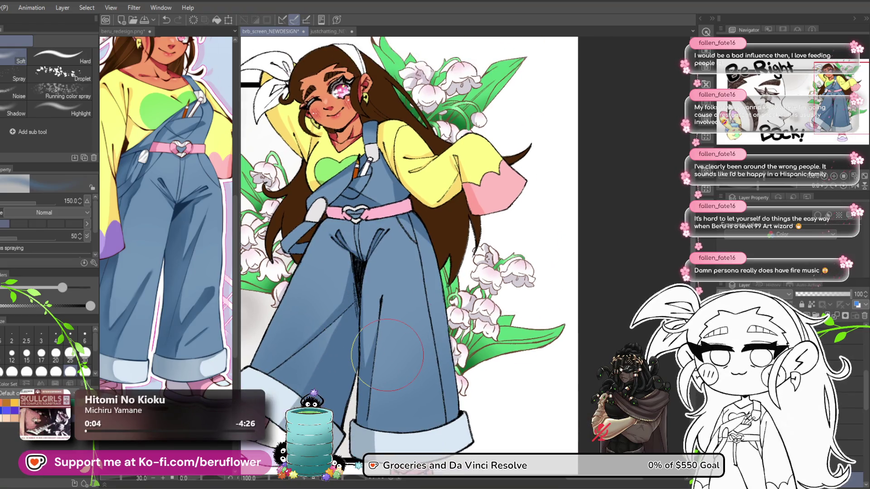
- Select both rolled-up cuffs and shade them with a smaller soft airbrush, redoing one stroke
scroll(388, 355, "down", 5)
scroll(440, 286, "up", 5)
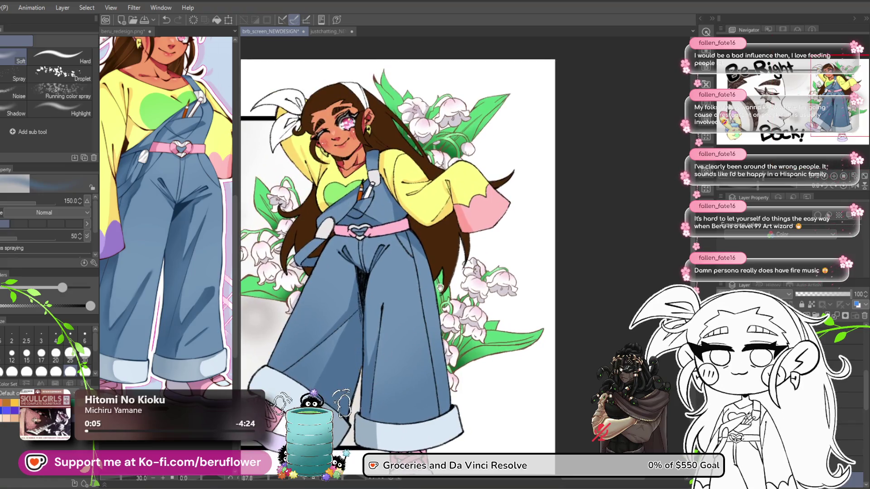
left_click_drag(440, 285, 445, 310)
left_click_drag(434, 396, 422, 332)
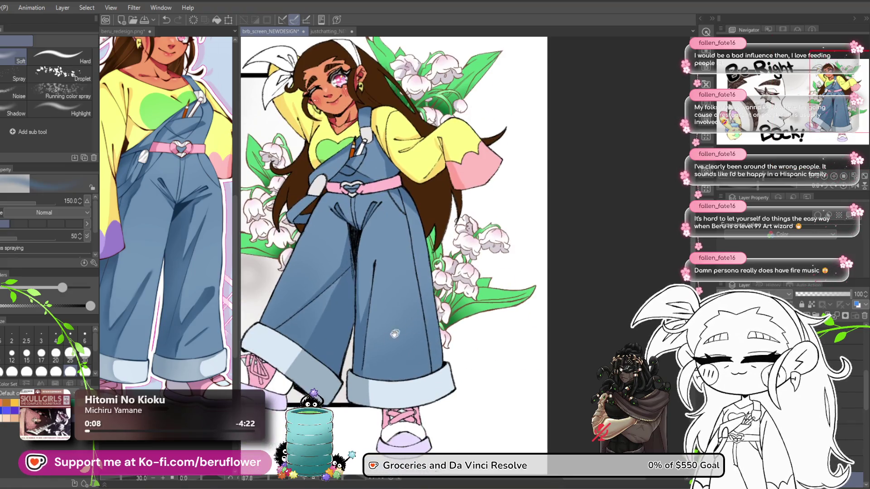
key("g")
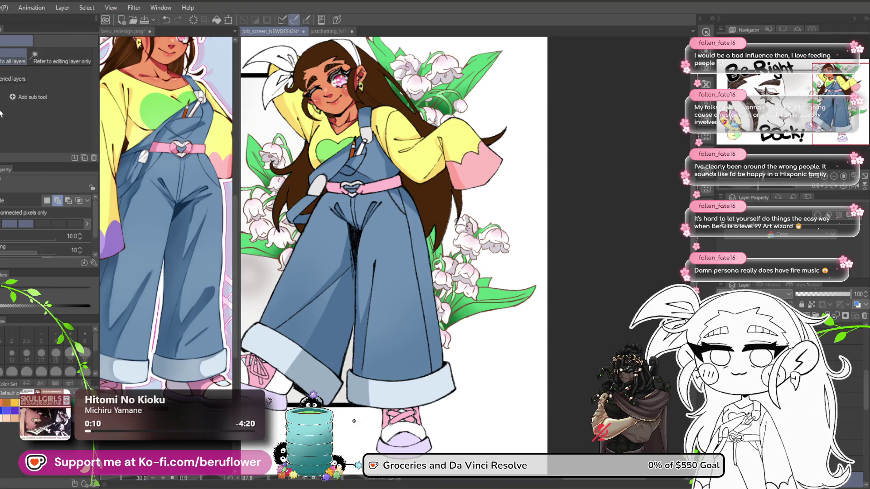
left_click(399, 395)
left_click(314, 368, "shift")
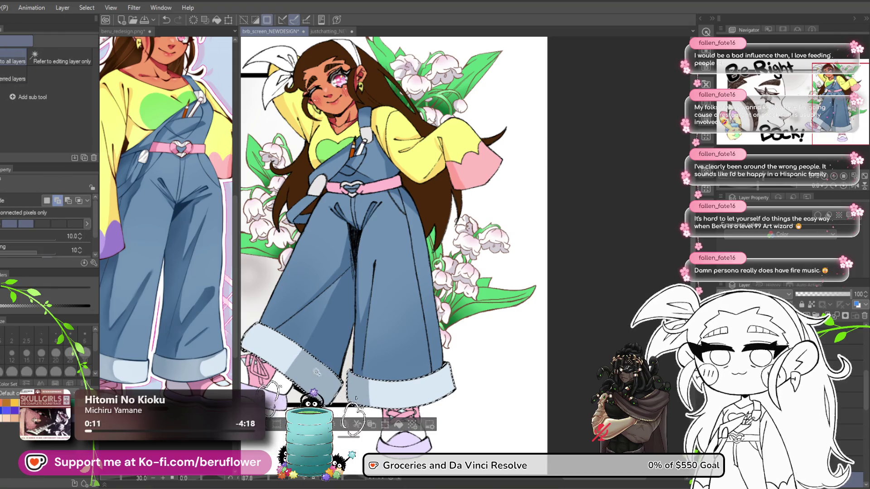
key("b")
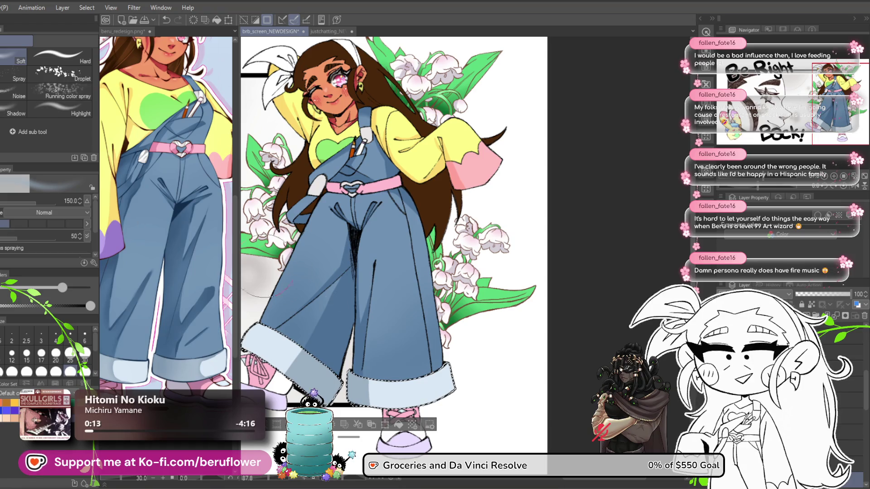
left_click_drag(359, 390, 335, 340)
key("bracketleft")
key("bracketleft")
key("bracketleft")
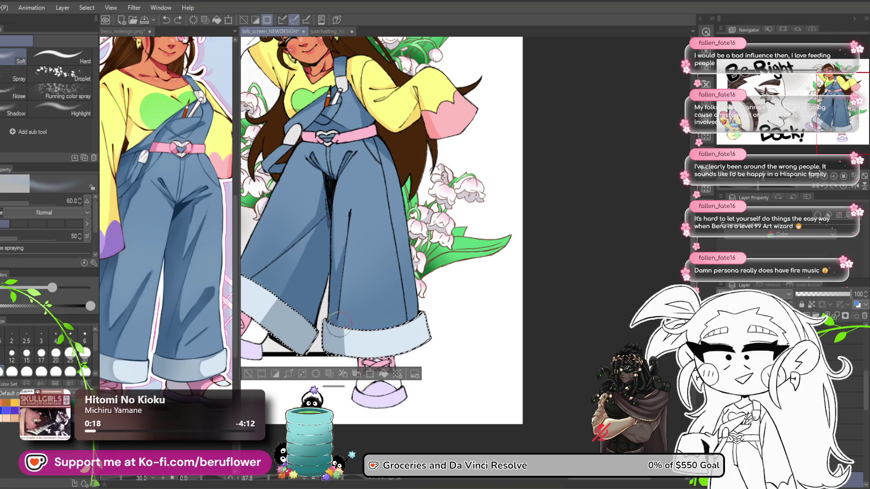
mouse_move(333, 336)
left_mouse_down()
mouse_move(359, 334)
mouse_move(386, 358)
mouse_move(394, 311)
left_mouse_up()
key("ctrl+z")
left_click_drag(466, 322, 468, 344)
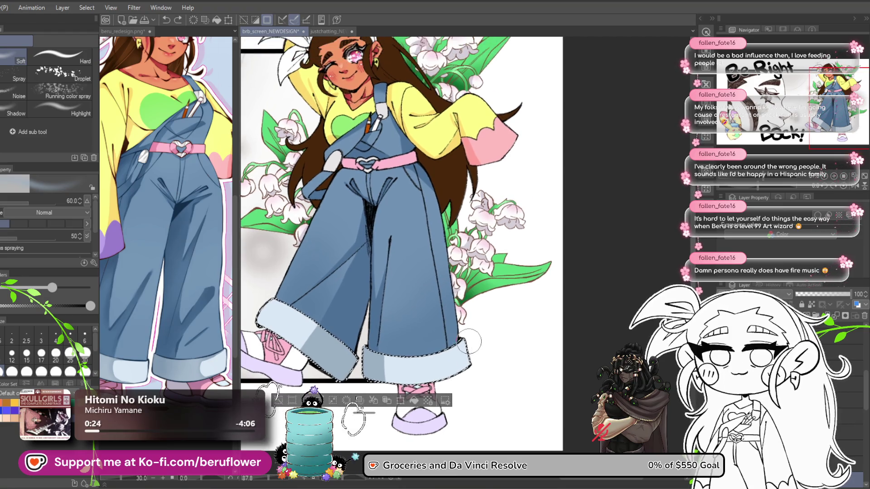
key("ctrl+d")
left_click_drag(335, 278, 328, 255)
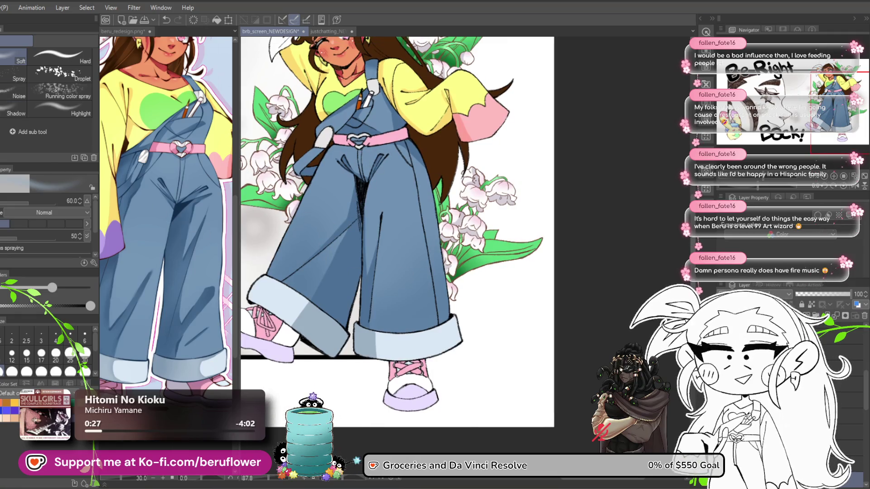
- Blur the shadows on the trouser cuffs and crotch with the Blur tool at size 25
key("j")
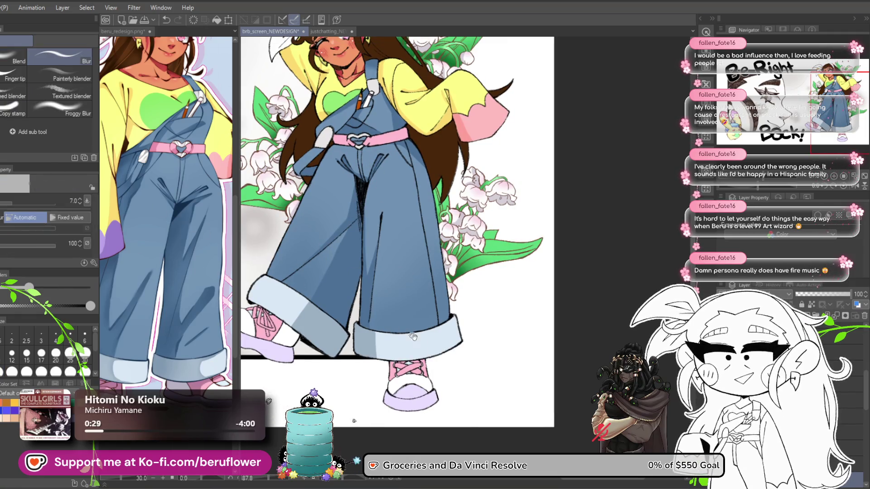
scroll(367, 303, "left", 2)
scroll(367, 303, "up", 3)
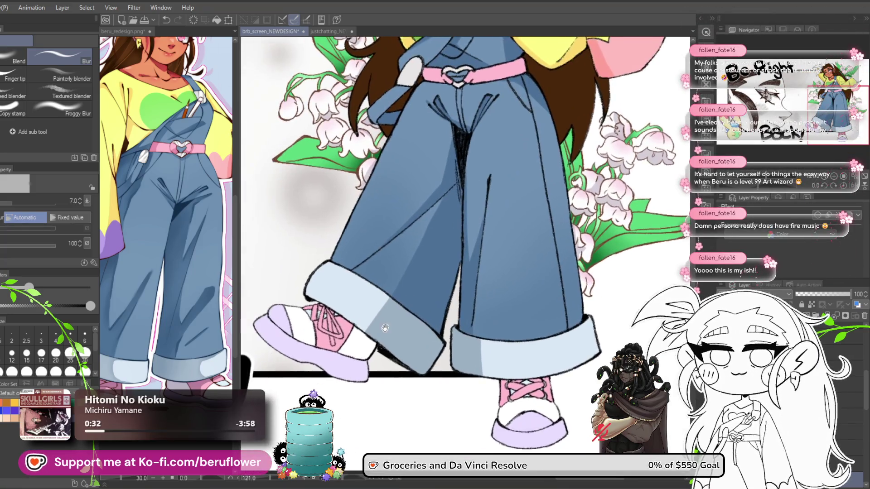
key("bracketright")
key("bracketright")
key("bracketright")
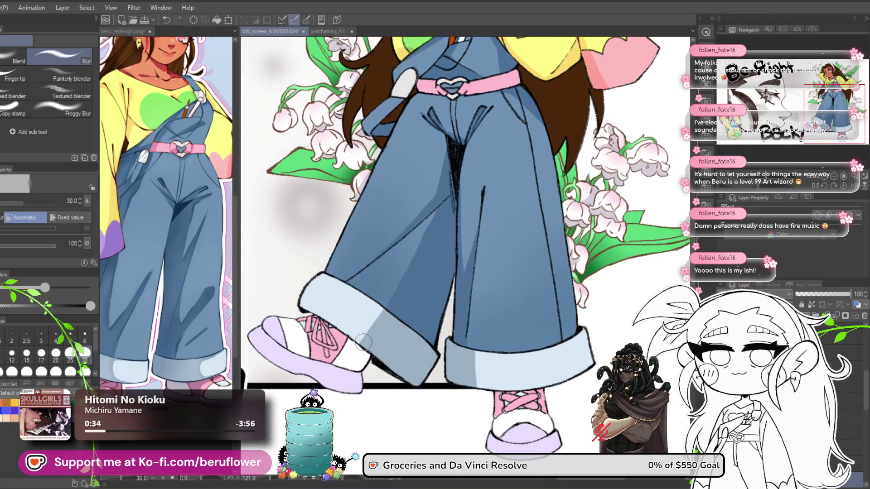
scroll(359, 329, "up", 5)
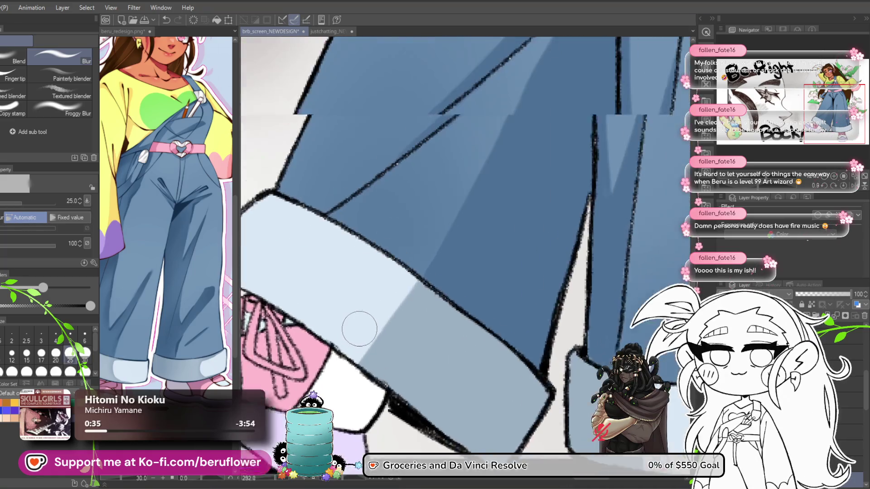
scroll(359, 329, "up", 1)
scroll(433, 260, "down", 1)
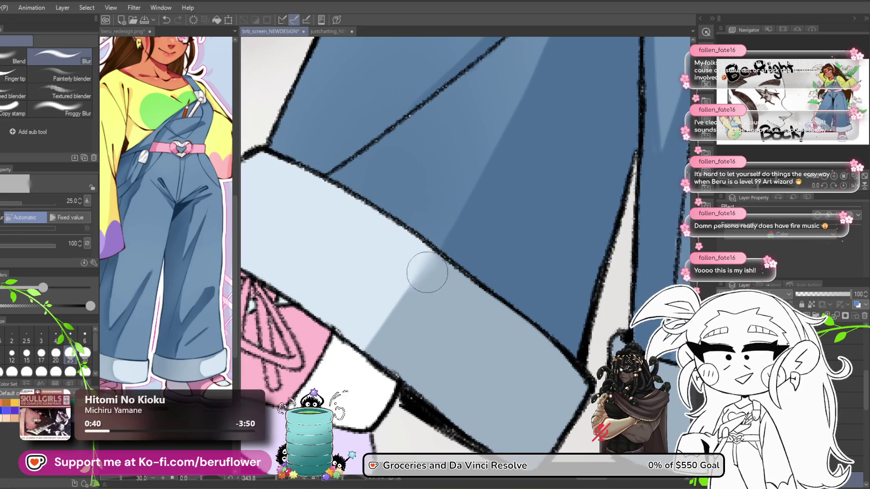
scroll(419, 262, "down", 3)
left_click_drag(419, 263, 555, 349)
scroll(423, 309, "up", 2)
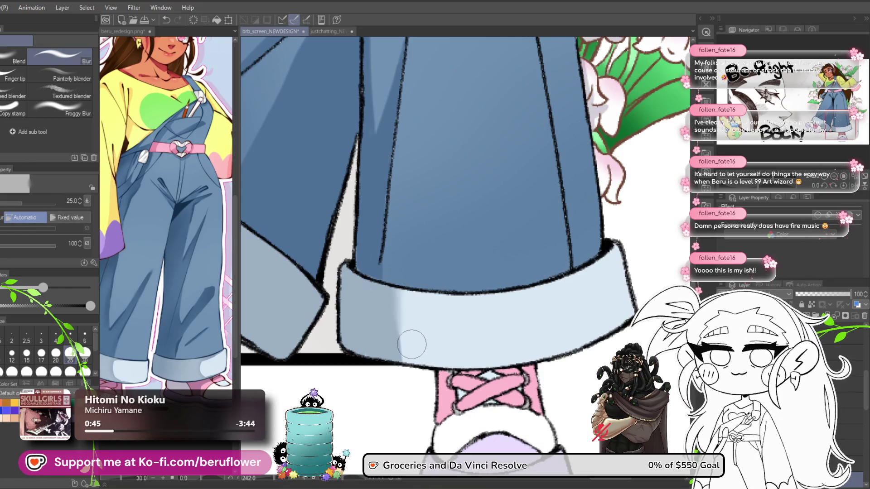
scroll(411, 345, "down", 4)
scroll(402, 304, "up", 1)
scroll(394, 321, "up", 3)
scroll(397, 272, "up", 1)
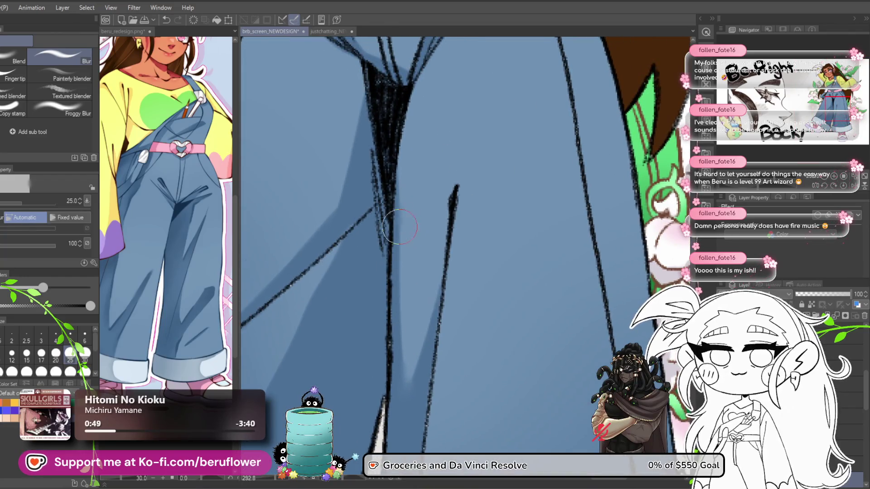
mouse_move(407, 336)
left_mouse_down()
mouse_move(443, 241)
mouse_move(417, 240)
mouse_move(397, 293)
left_mouse_up()
mouse_move(460, 204)
left_mouse_down()
mouse_move(417, 330)
mouse_move(417, 272)
left_mouse_up()
left_click_drag(441, 194, 461, 210)
key("ctrl+z")
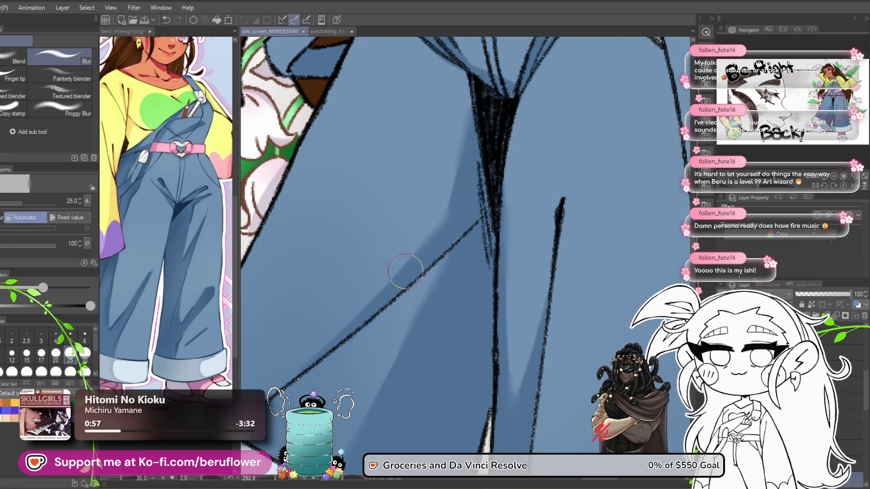
- Continue blurring the shading up over the overalls bib and strap so it blends smoothly
scroll(403, 274, "down", 5)
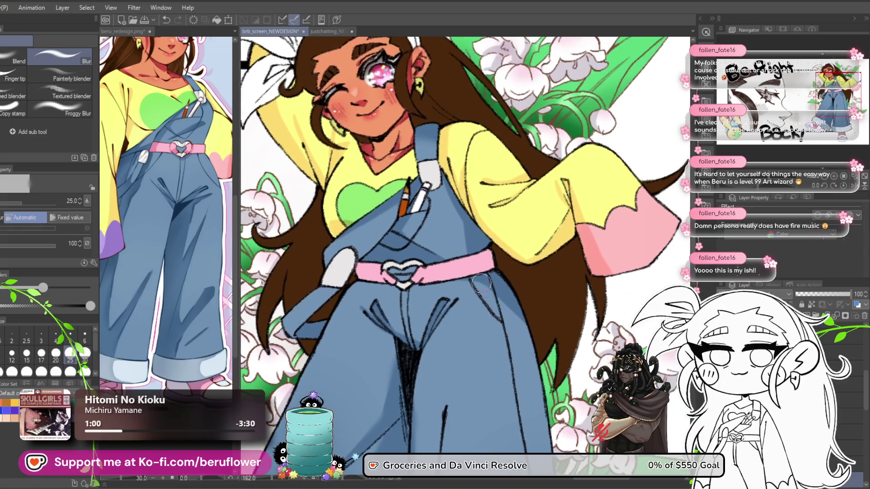
scroll(483, 288, "up", 7)
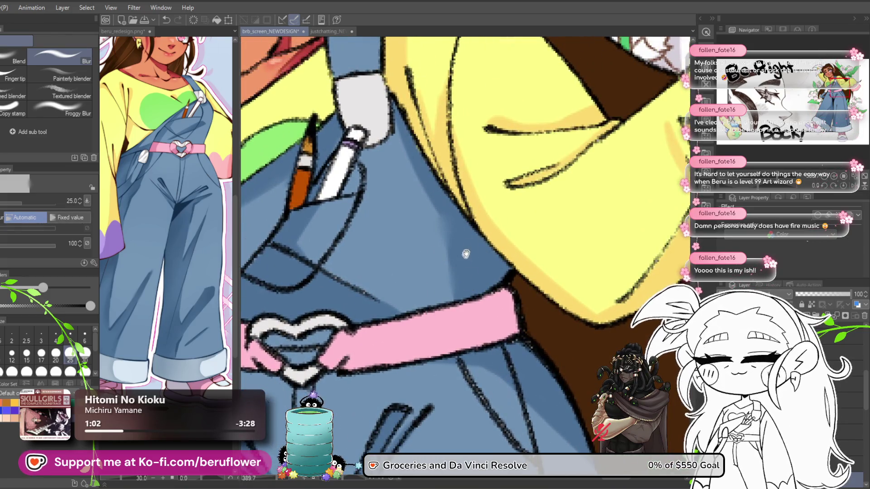
scroll(439, 209, "up", 3)
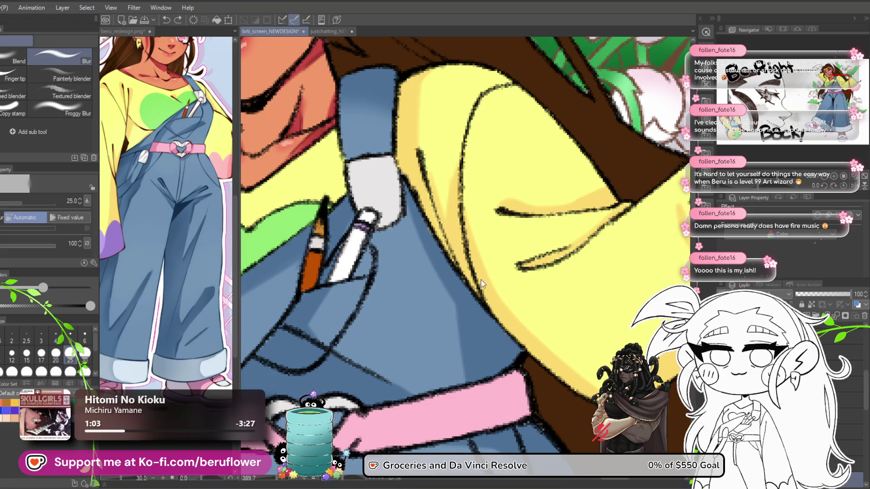
scroll(430, 252, "down", 3)
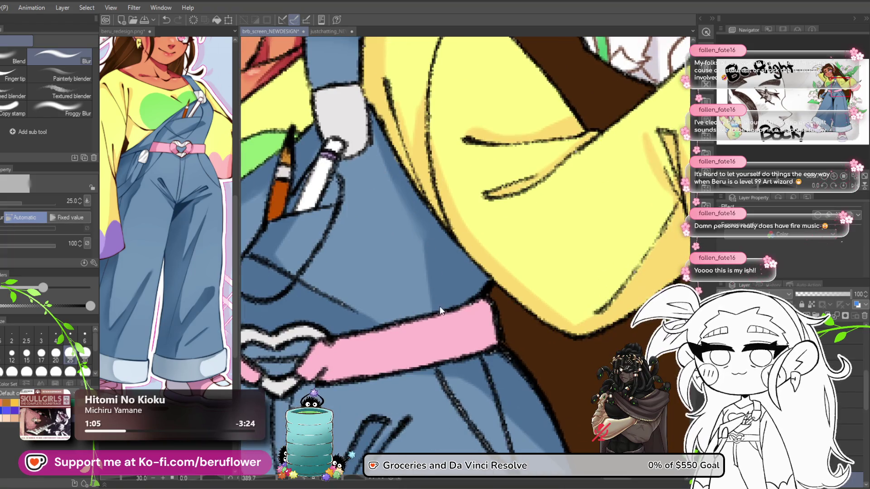
left_click_drag(435, 245, 389, 191)
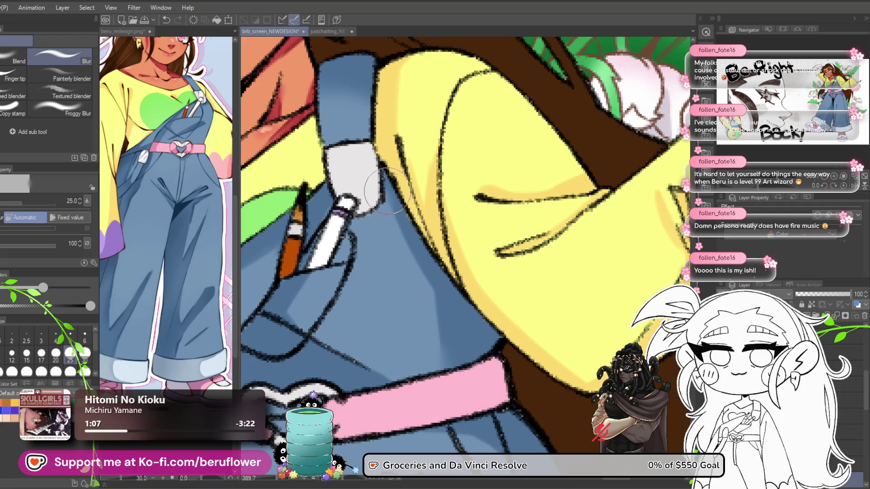
mouse_move(446, 280)
left_mouse_down()
mouse_move(456, 290)
mouse_move(410, 213)
left_mouse_up()
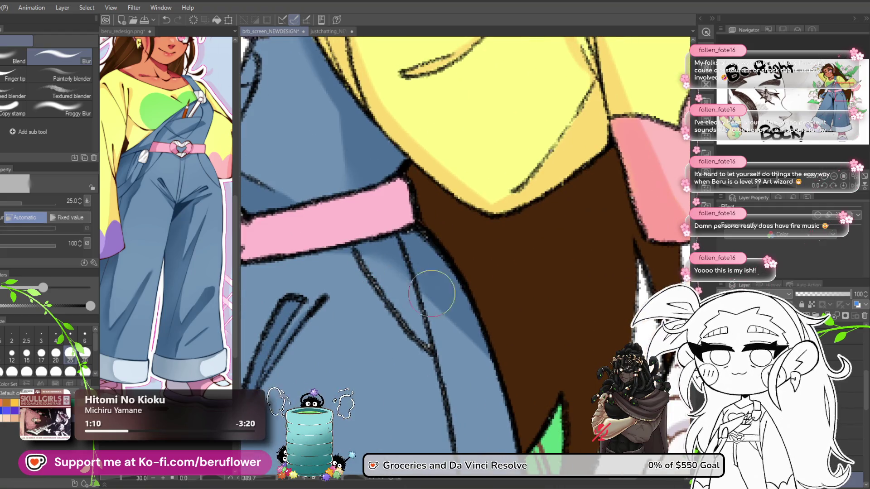
scroll(469, 297, "down", 5)
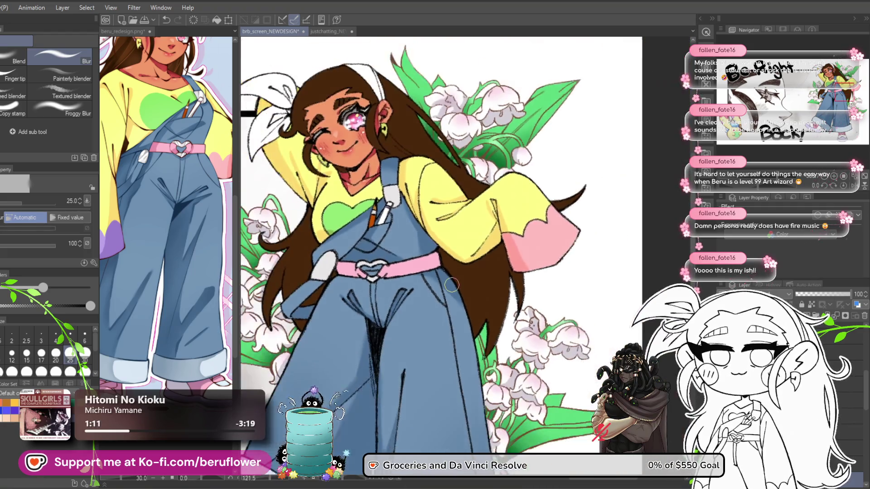
scroll(408, 272, "up", 2)
left_click_drag(342, 326, 296, 317)
scroll(297, 318, "down", 2)
scroll(317, 318, "up", 5)
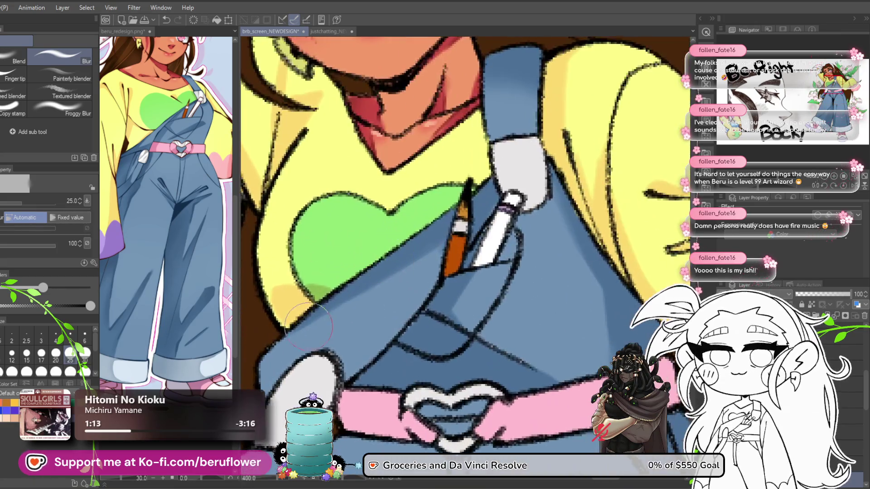
scroll(338, 342, "down", 5)
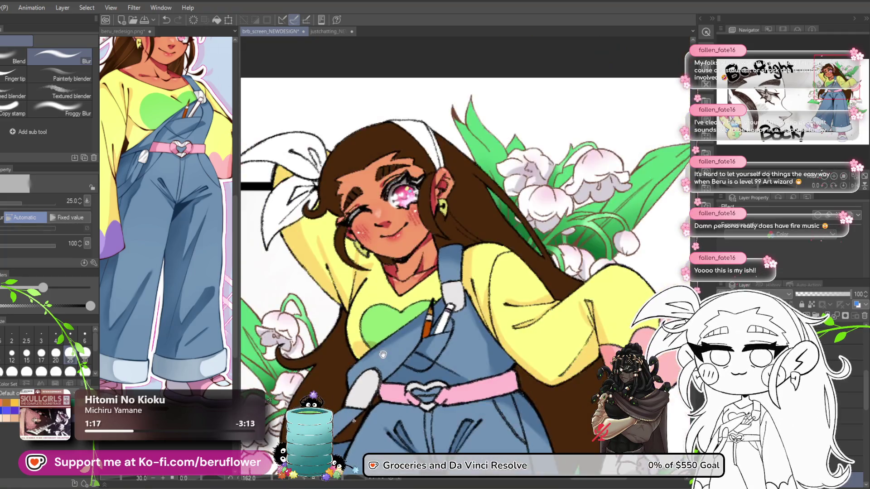
mouse_move(383, 354)
left_mouse_down()
mouse_move(404, 271)
mouse_move(355, 236)
mouse_move(365, 273)
left_mouse_up()
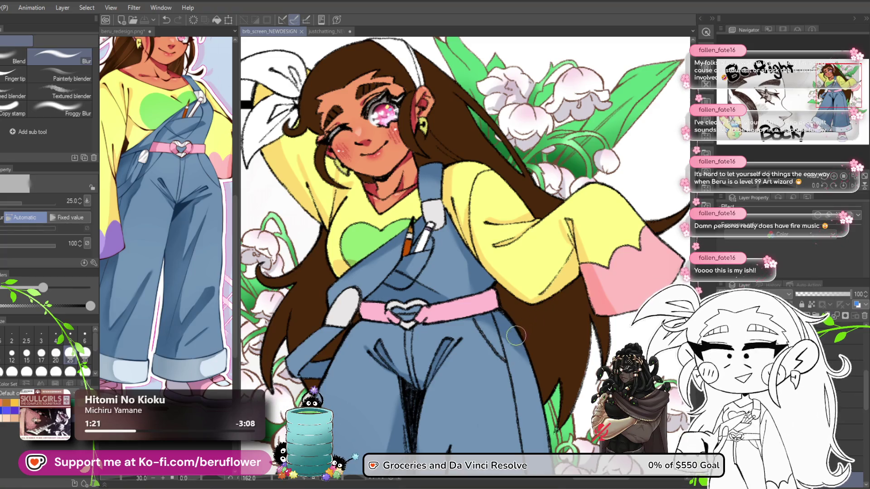
scroll(500, 357, "down", 1)
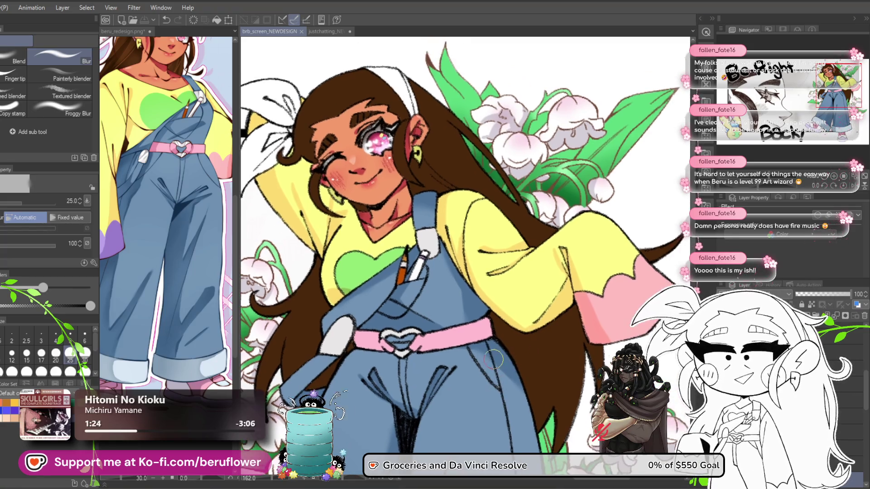
scroll(493, 358, "down", 1)
scroll(407, 323, "up", 3)
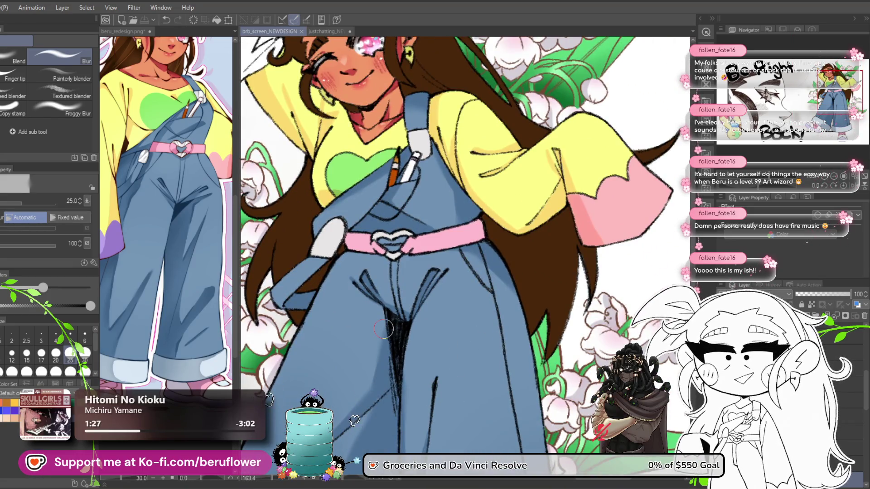
scroll(385, 327, "down", 2)
scroll(408, 294, "up", 1)
scroll(434, 288, "up", 1)
left_click_drag(433, 288, 435, 266)
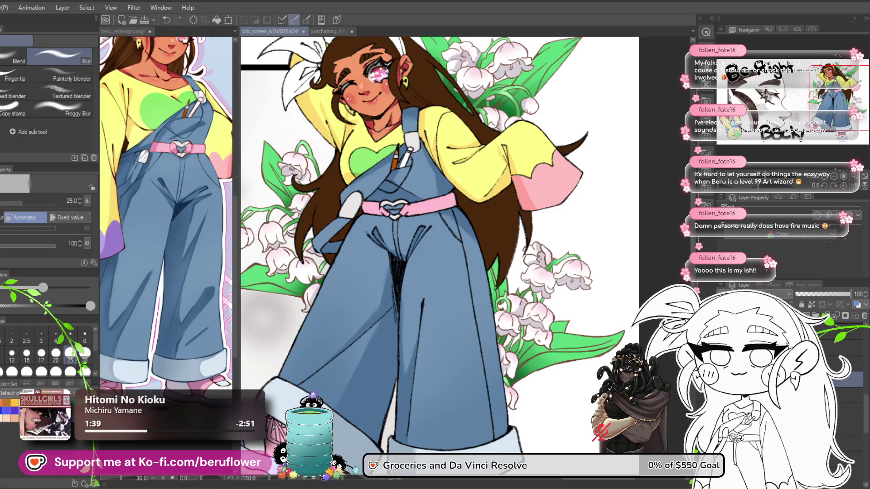
- Draw dark fold lines with the G-pen along the inner leg and down the left trouser leg
left_click(179, 212)
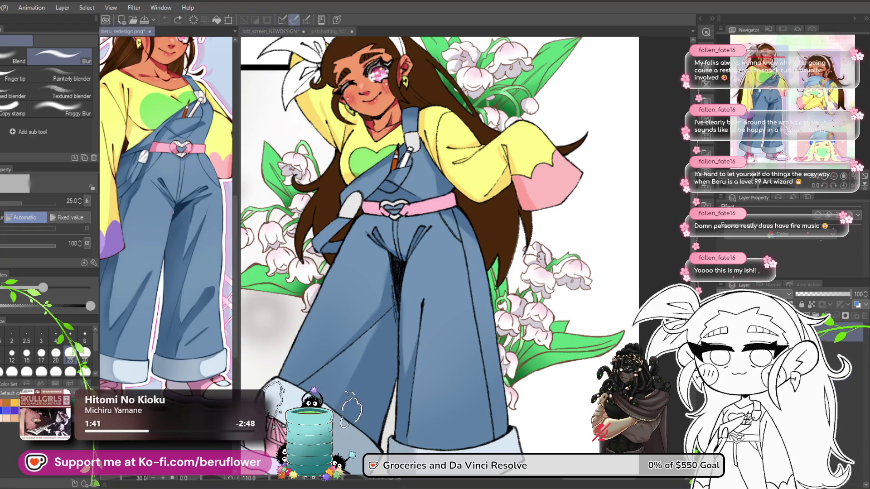
key("p")
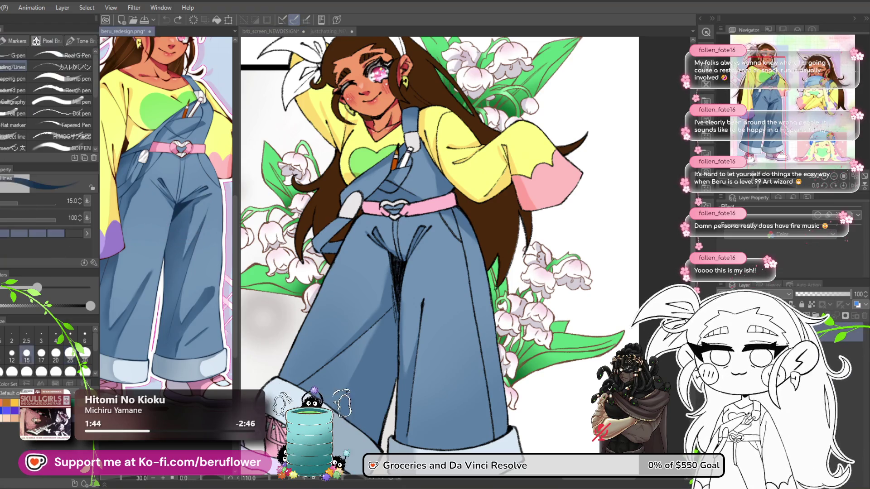
left_click(417, 322)
scroll(408, 313, "up", 5)
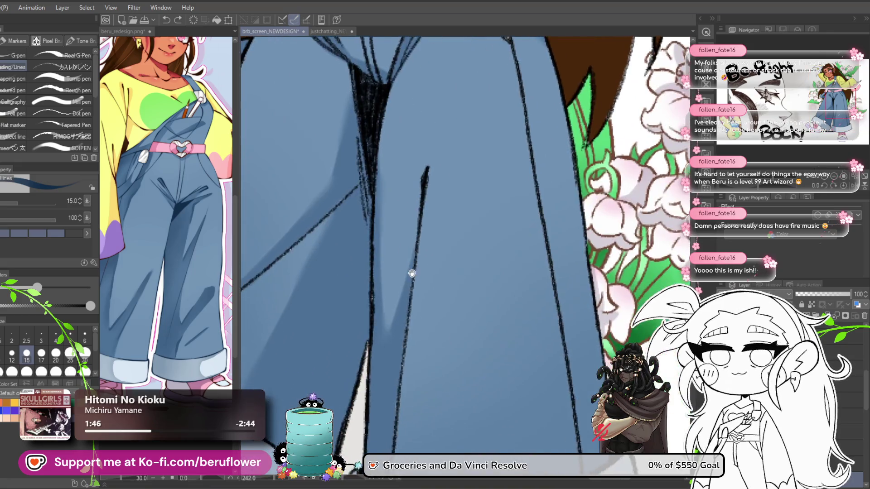
left_click_drag(384, 288, 388, 355)
scroll(395, 312, "up", 2)
scroll(395, 312, "up", 2)
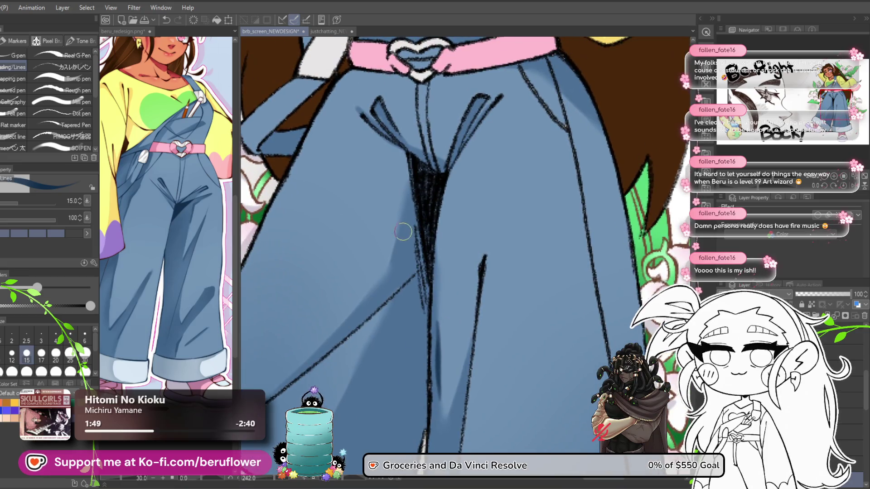
scroll(389, 254, "down", 4)
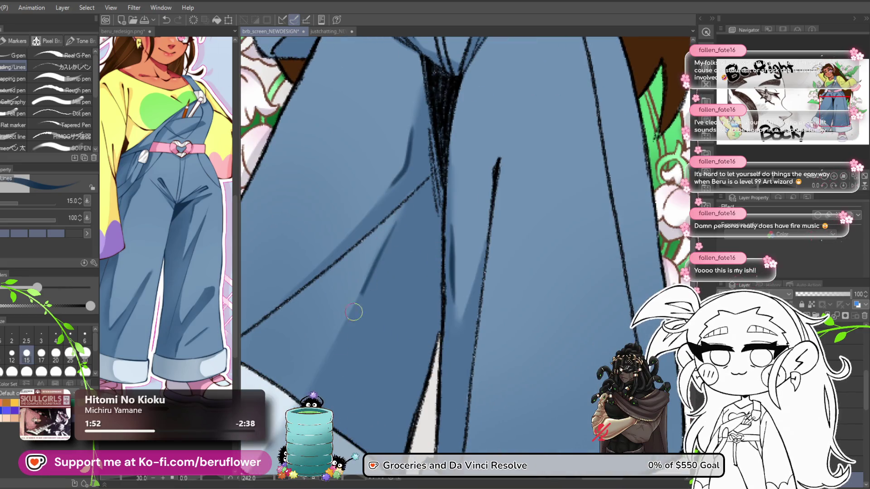
left_click_drag(404, 213, 328, 358)
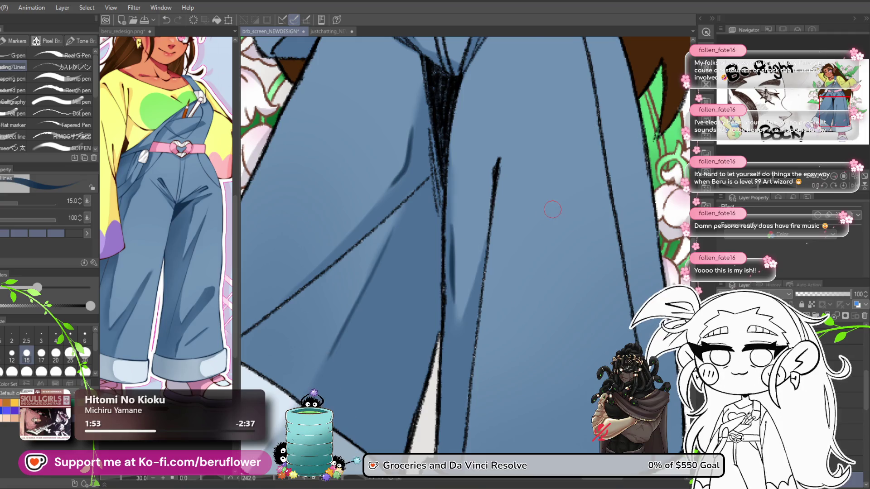
- Undo the long crease and redraw a short fold line on the overalls front
scroll(552, 209, "down", 8)
scroll(505, 346, "up", 8)
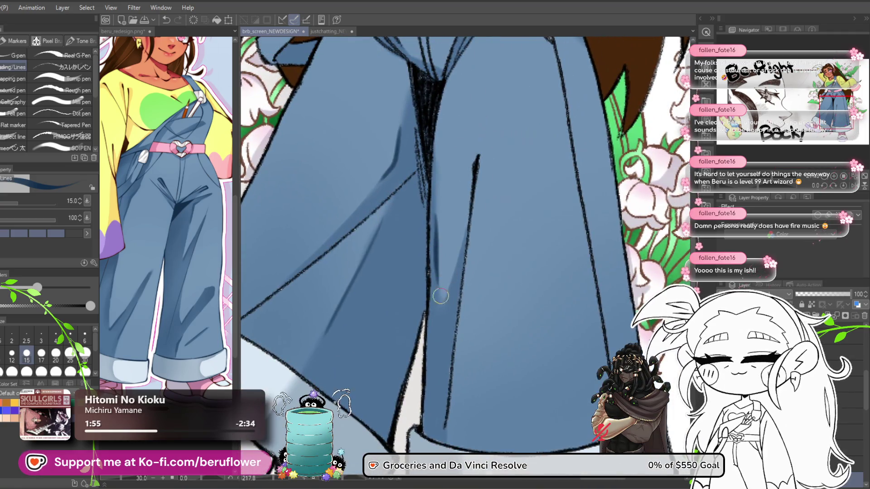
scroll(453, 274, "up", 10)
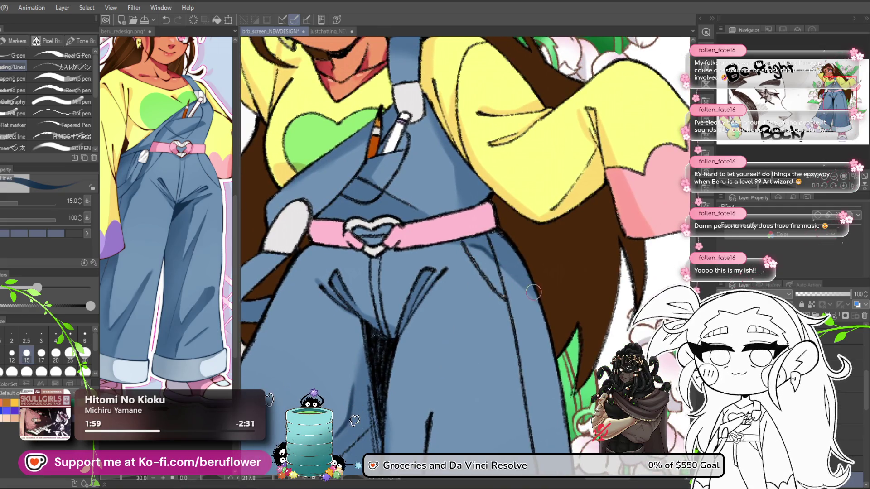
scroll(494, 236, "up", 3)
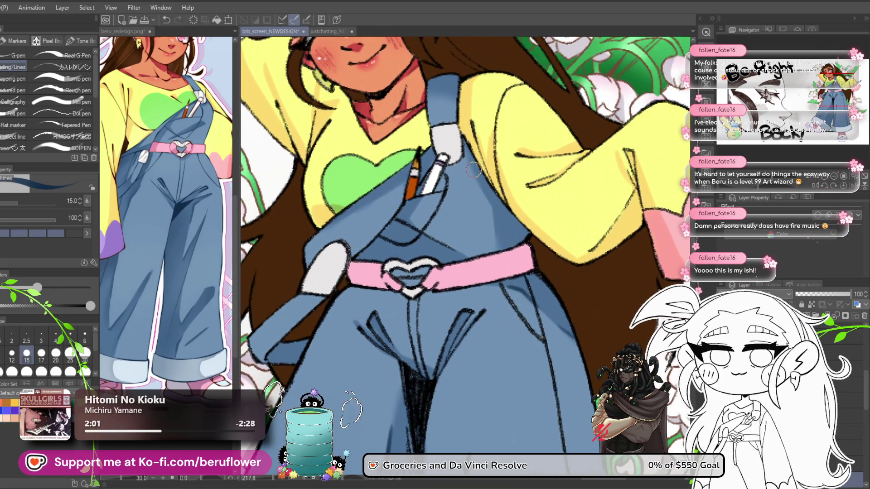
key("ctrl+z")
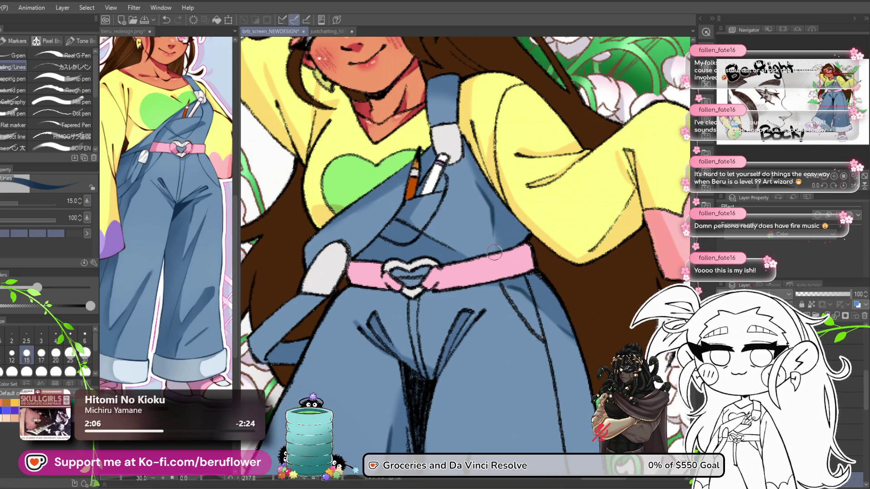
mouse_move(476, 183)
left_mouse_down()
mouse_move(492, 227)
mouse_move(480, 252)
mouse_move(488, 253)
left_mouse_up()
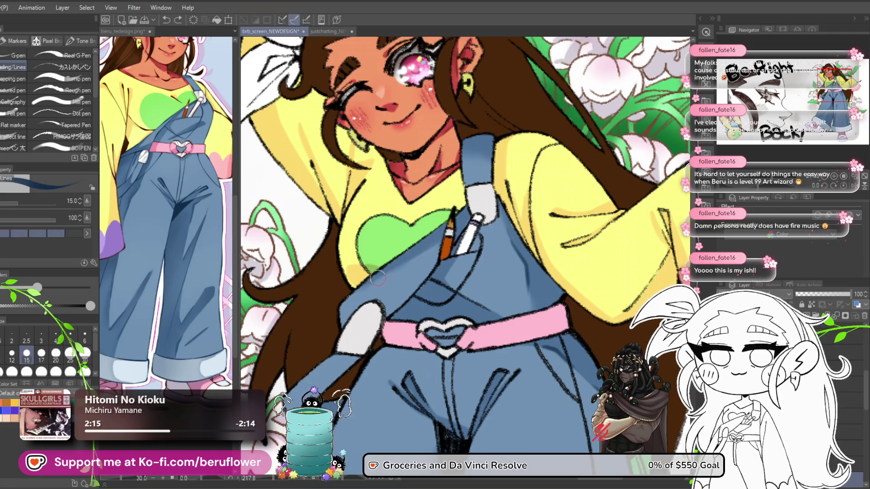
- Pan and zoom around the figure to review the overalls, trouser cuffs and face
left_click_drag(475, 263, 470, 247)
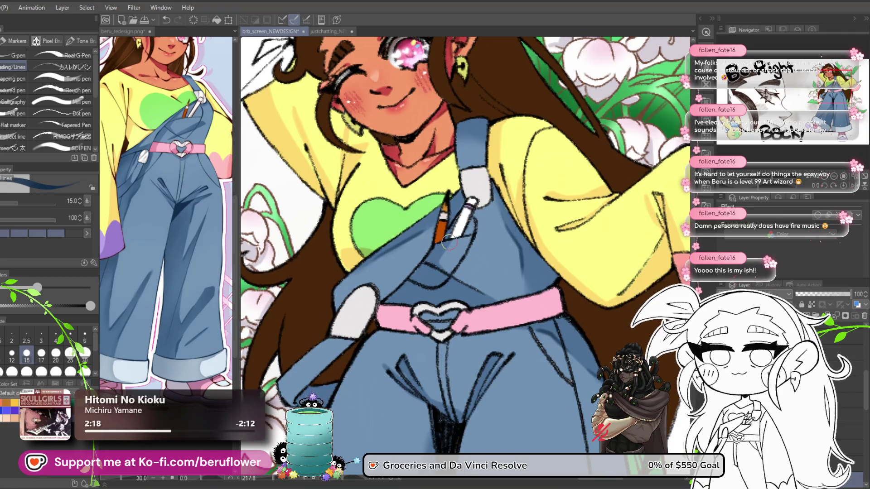
left_click_drag(529, 296, 457, 285)
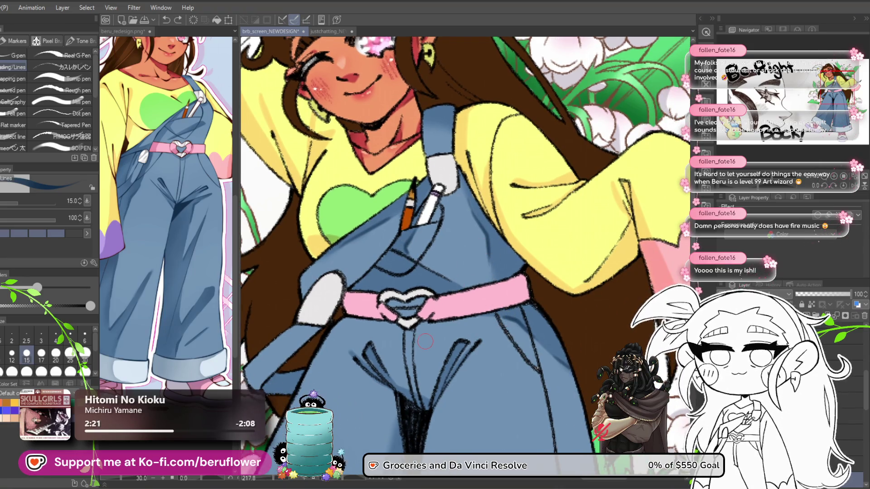
scroll(425, 341, "down", 4)
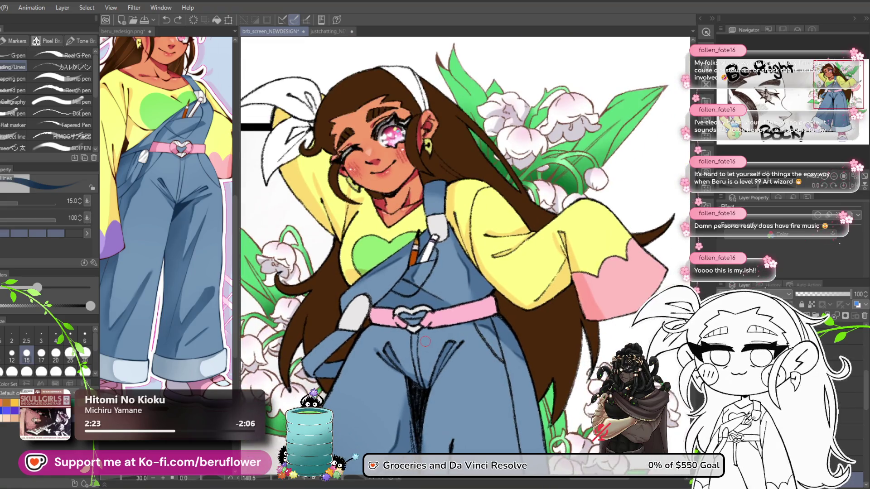
mouse_move(365, 451)
left_mouse_down()
mouse_move(386, 247)
mouse_move(407, 281)
left_mouse_up()
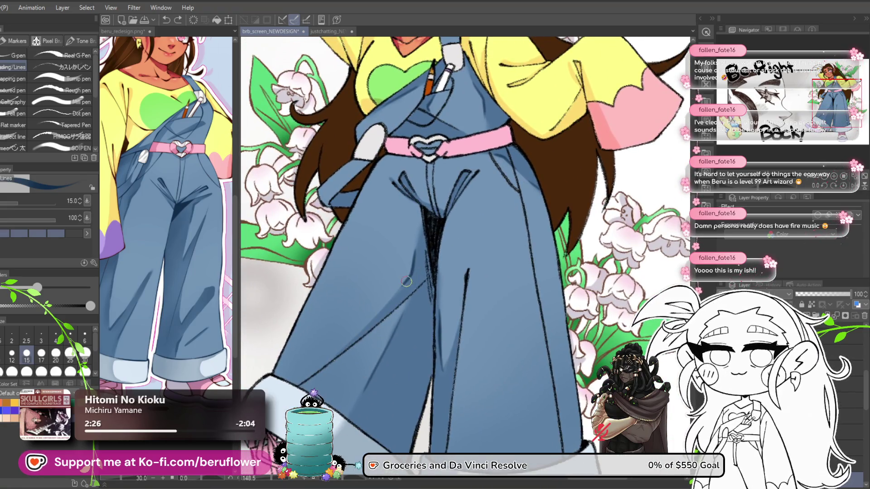
left_click_drag(370, 319, 384, 259)
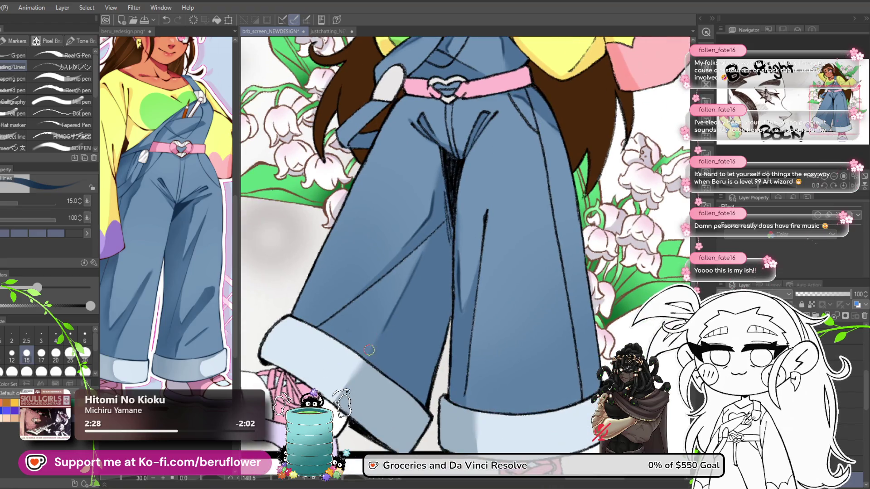
mouse_move(414, 285)
left_mouse_down()
mouse_move(415, 300)
mouse_move(366, 336)
left_mouse_up()
left_click_drag(481, 326, 462, 276)
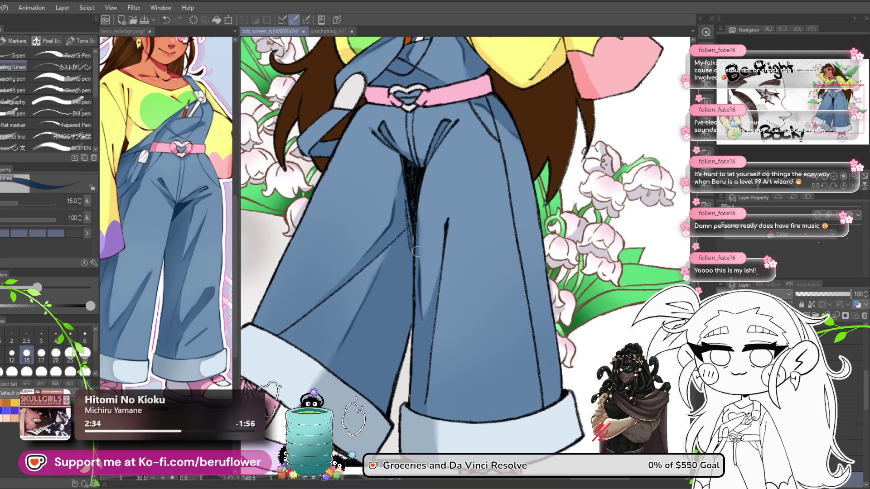
scroll(417, 256, "down", 3)
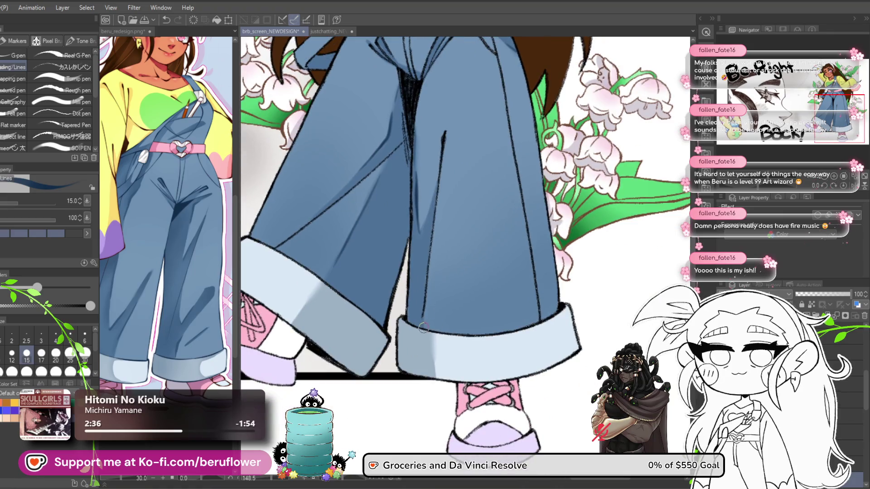
scroll(530, 287, "down", 5)
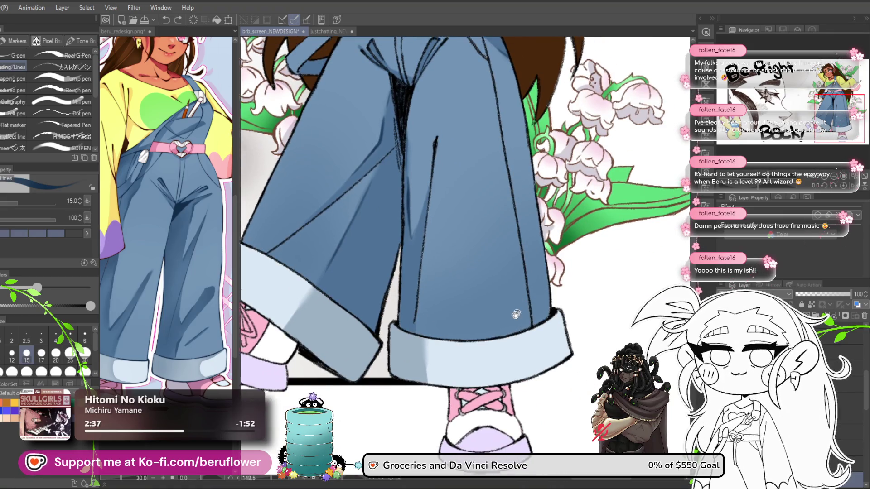
scroll(445, 340, "up", 2)
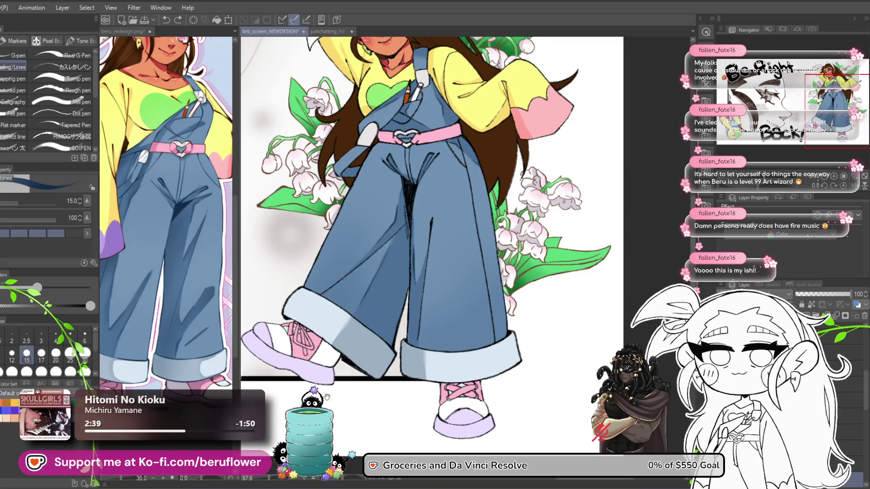
left_click_drag(326, 398, 331, 404)
left_click_drag(438, 390, 426, 423)
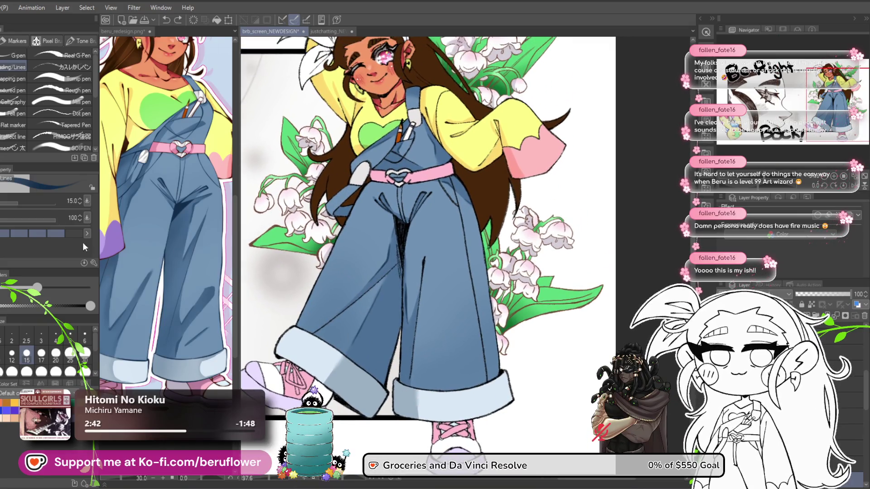
- Select the trouser legs area, then lasso the shadow fold on the trouser leg
key("g")
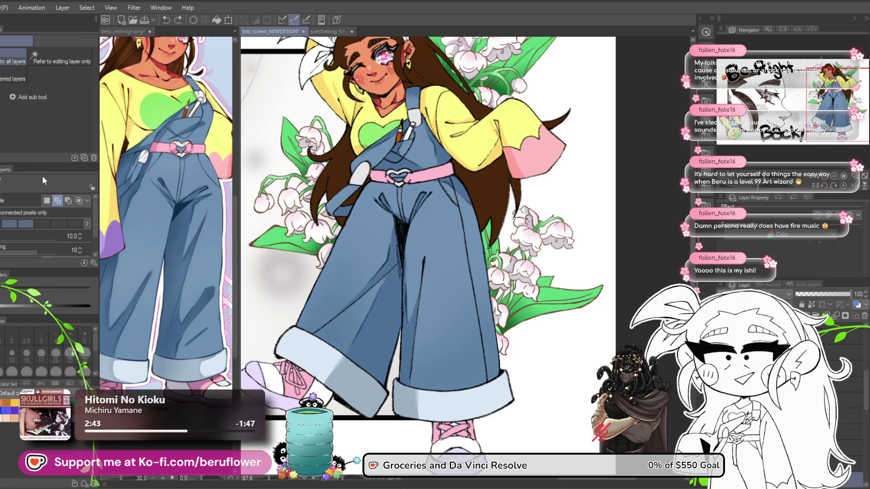
left_click(388, 335)
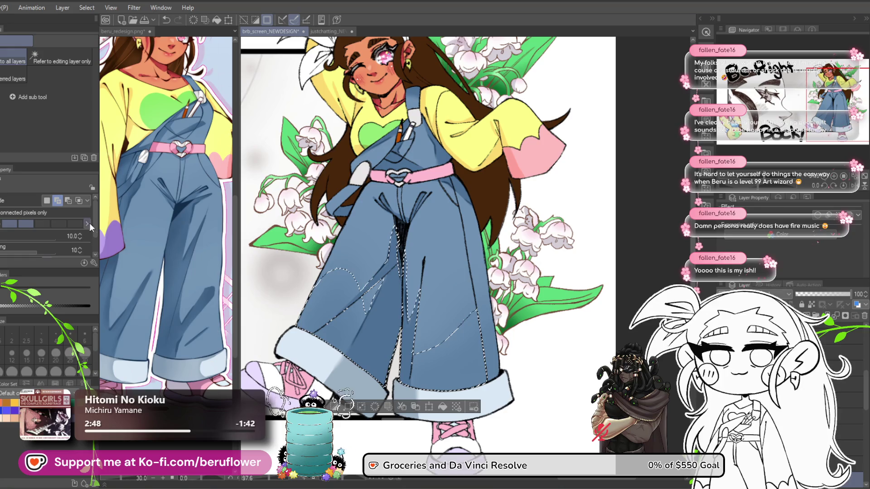
key("m")
key("alt")
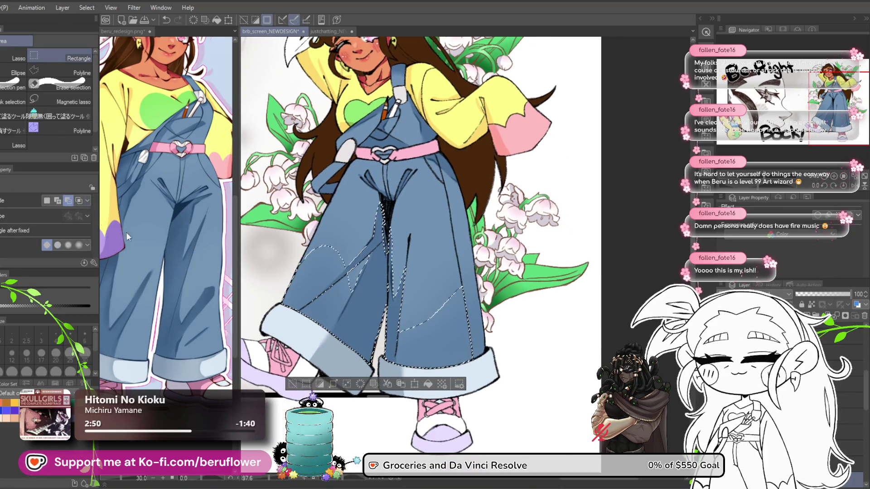
scroll(334, 306, "up", 3)
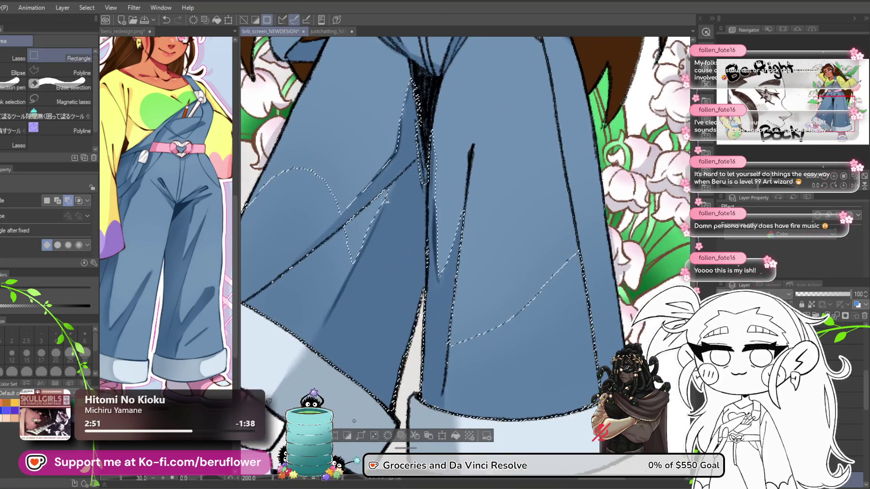
left_click(18, 58)
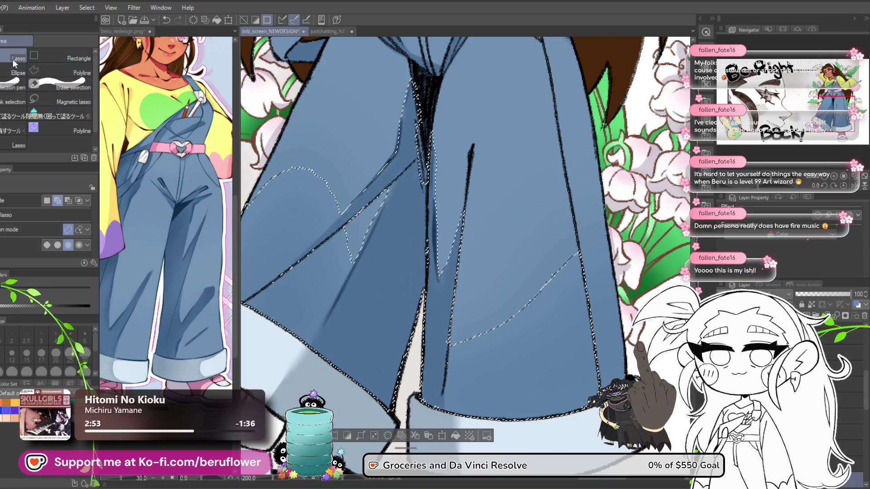
mouse_move(388, 301)
left_mouse_down()
mouse_move(385, 284)
mouse_move(355, 286)
left_mouse_up()
left_click_drag(376, 188, 340, 265)
mouse_move(317, 309)
left_mouse_down()
mouse_move(295, 349)
mouse_move(312, 331)
mouse_move(286, 298)
mouse_move(378, 222)
left_mouse_up()
mouse_move(368, 255)
left_mouse_down()
mouse_move(425, 215)
mouse_move(379, 257)
left_mouse_up()
left_click_drag(333, 300, 333, 300)
- Add the shadow area along the pant cuff to the lasso selection
scroll(333, 300, "down", 2)
mouse_move(502, 227)
left_mouse_down()
mouse_move(464, 219)
mouse_move(375, 238)
left_mouse_up()
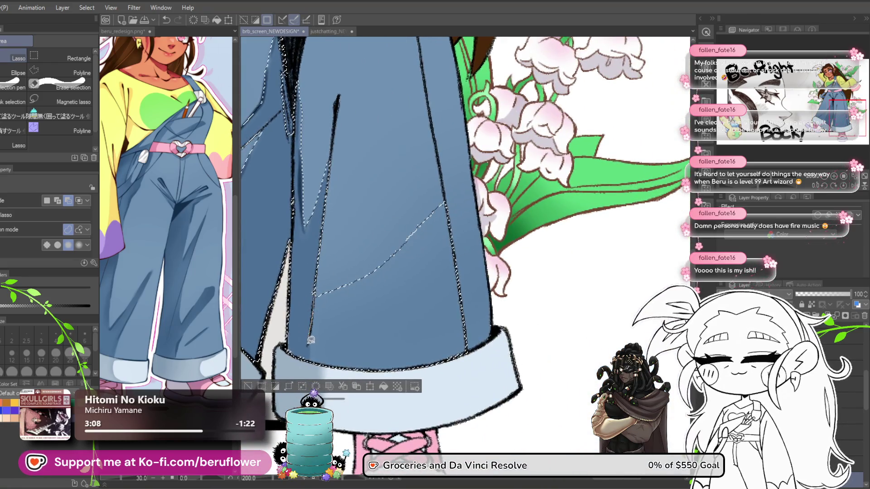
left_click_drag(313, 295, 430, 329)
left_click_drag(436, 170, 438, 172)
scroll(439, 227, "down", 1)
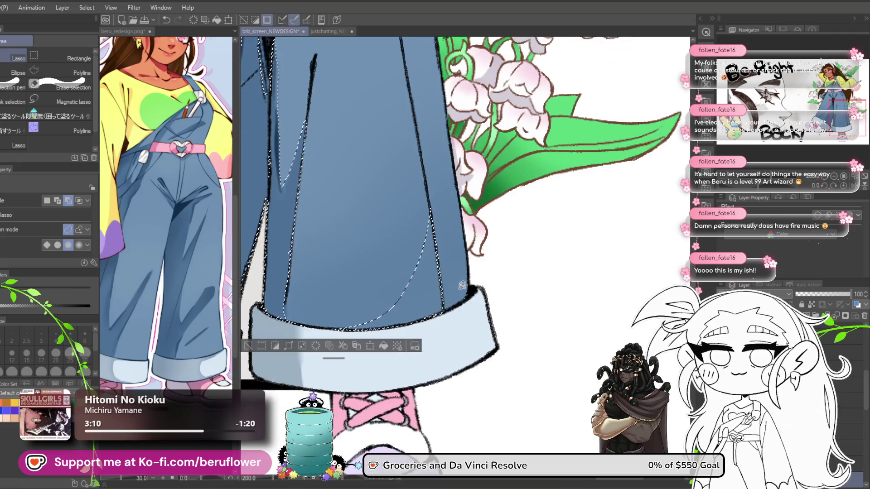
scroll(423, 195, "up", 6)
scroll(432, 214, "down", 3)
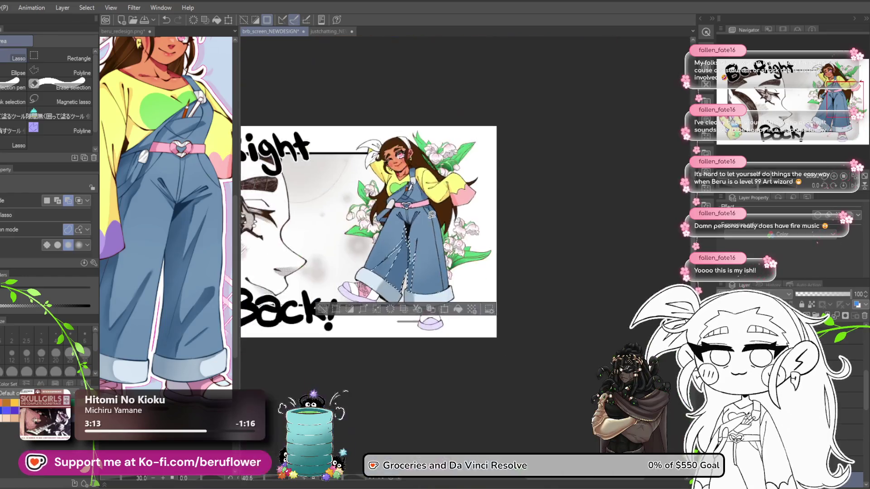
scroll(443, 295, "up", 1)
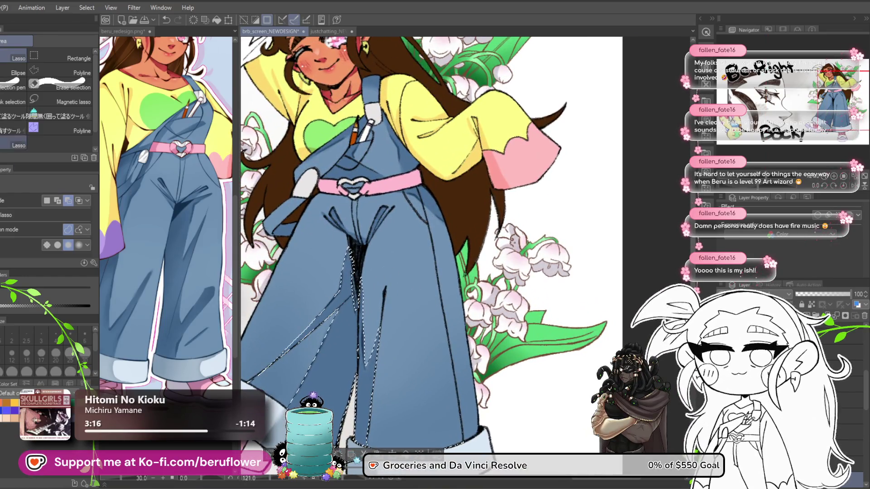
- Frame the view on the overalls' belt, pocket and sleeve
key("g")
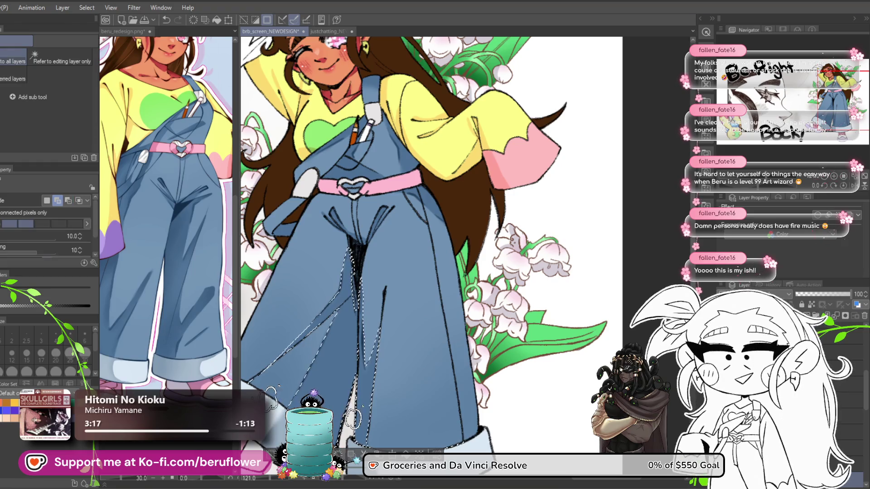
mouse_move(440, 219)
left_mouse_down()
mouse_move(401, 254)
mouse_move(433, 280)
left_mouse_up()
scroll(410, 257, "up", 3)
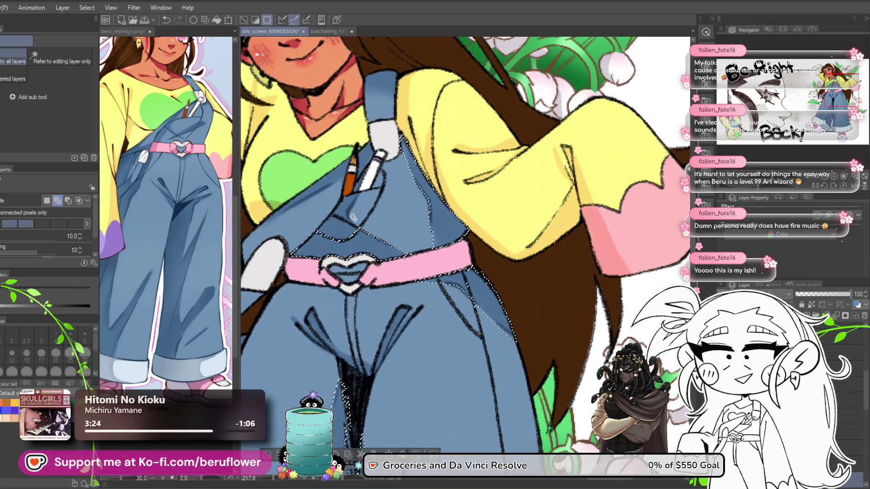
left_click_drag(350, 238, 372, 280)
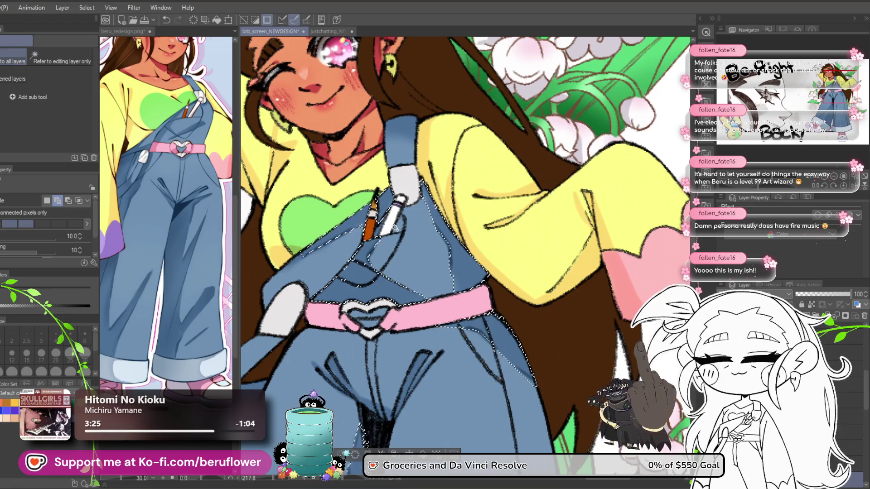
left_click_drag(300, 257, 326, 229)
left_click_drag(291, 364, 332, 294)
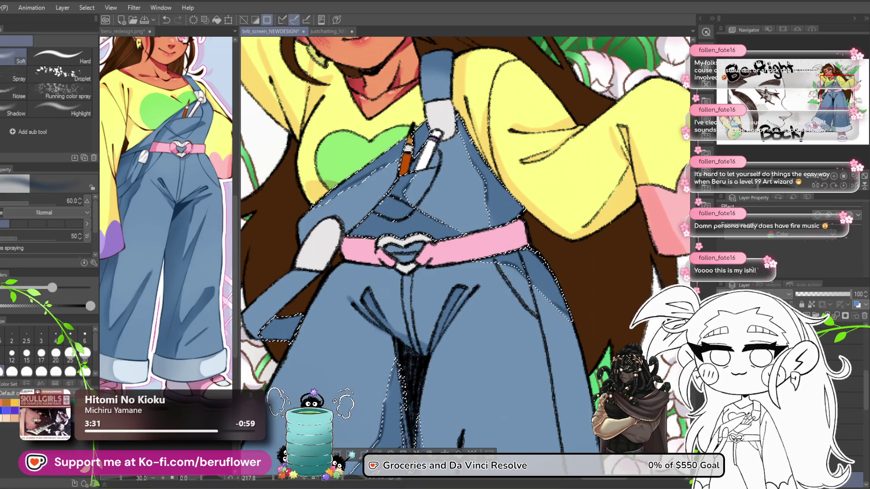
- Spray darker blue inside the selection with the soft airbrush, resizing it between 20 and 50
key("b")
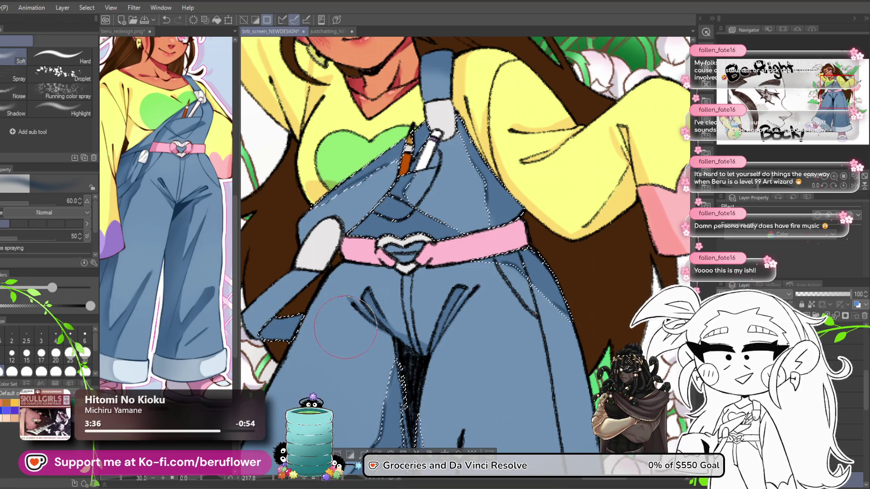
left_click_drag(331, 358, 362, 353)
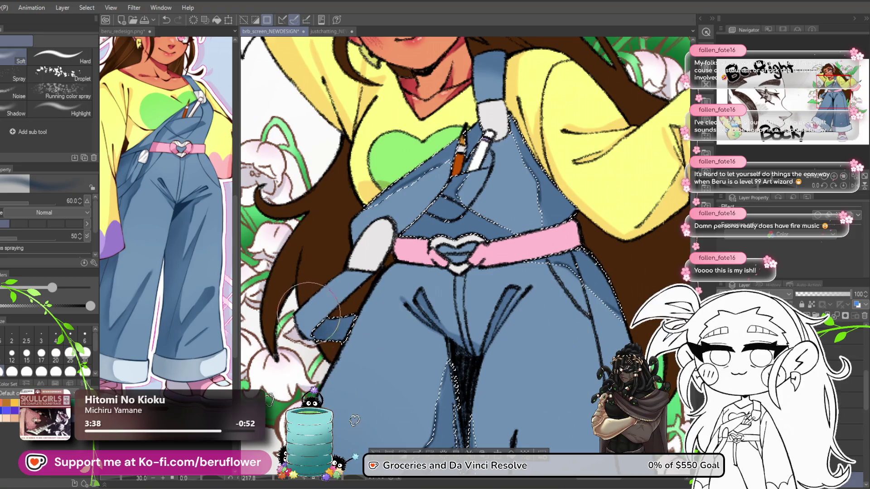
key("bracketleft")
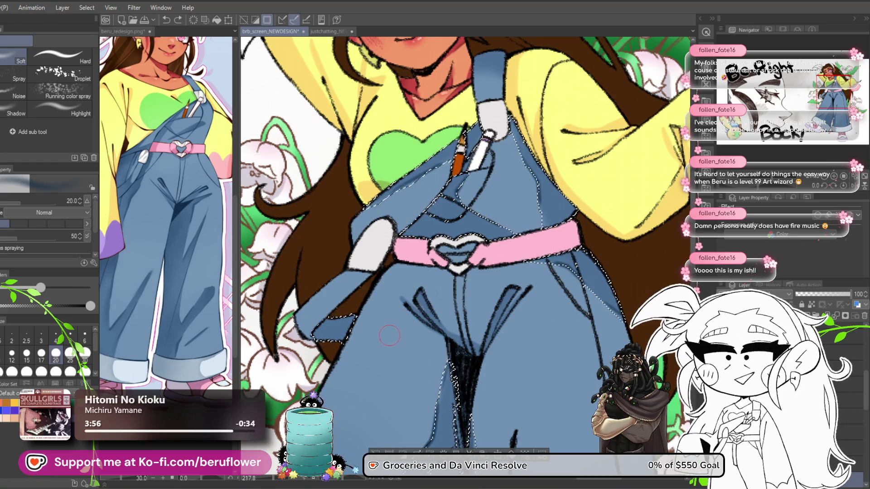
scroll(500, 300, "down", 2)
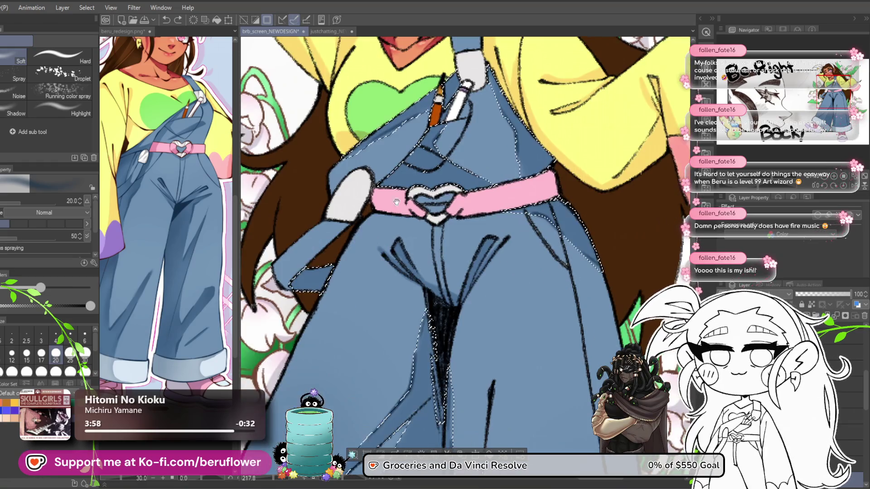
key("bracketright")
key("bracketright")
key("bracketright")
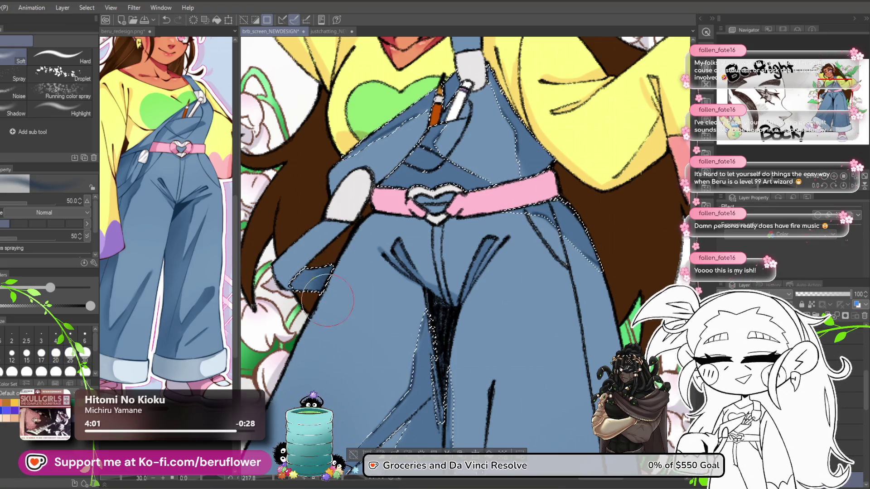
key("ctrl+z")
left_click_drag(319, 272, 329, 329)
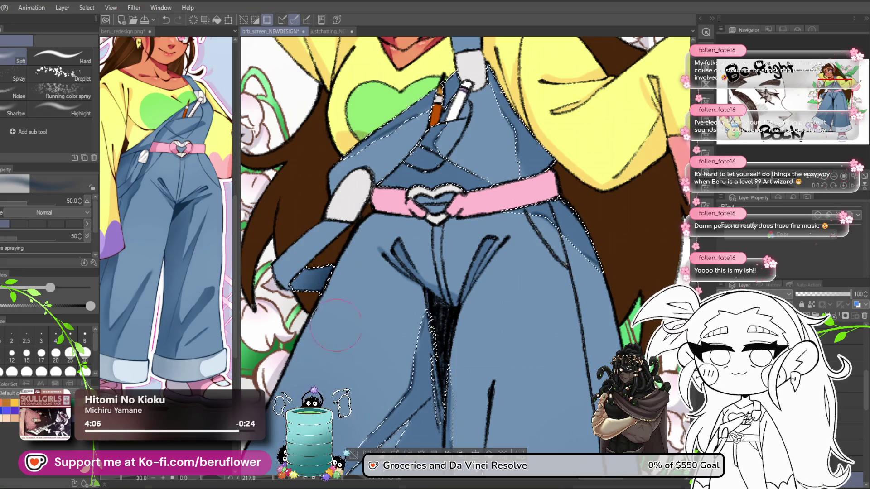
- Undo an unwanted shading stroke on the bib and reduce the soft airbrush to size 17
left_click_drag(509, 297, 376, 238)
scroll(376, 238, "down", 2)
scroll(382, 240, "up", 2)
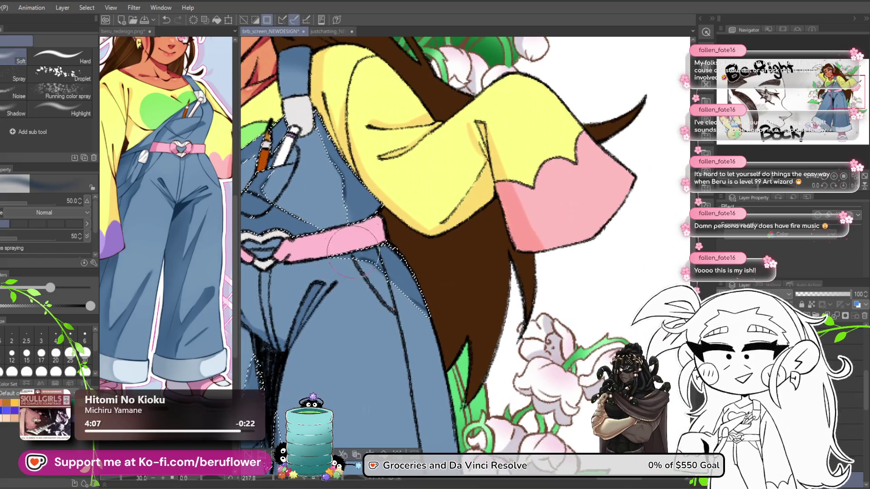
scroll(394, 195, "down", 1)
scroll(402, 178, "up", 1)
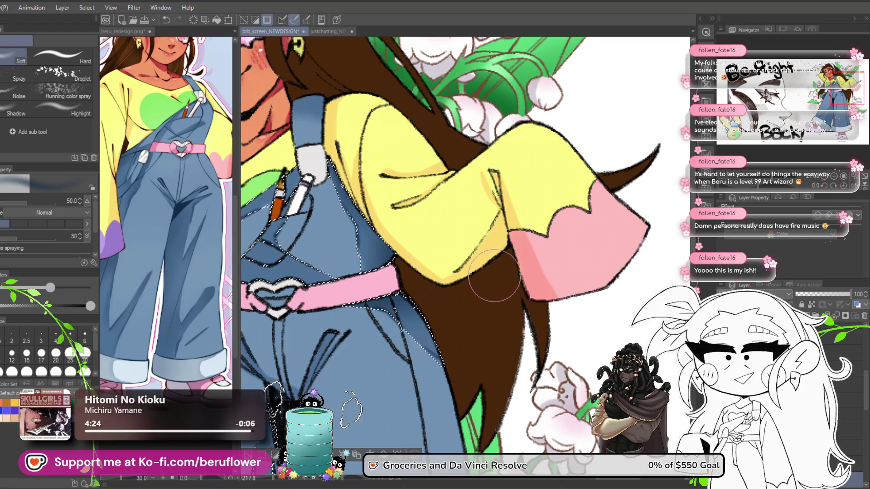
key("ctrl+z")
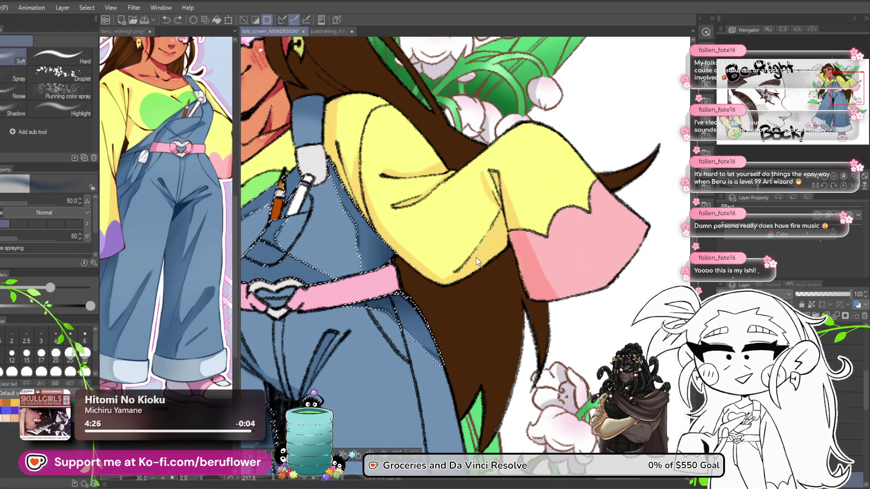
left_click_drag(475, 253, 496, 243)
mouse_move(301, 157)
left_mouse_down()
mouse_move(357, 196)
mouse_move(396, 203)
left_mouse_up()
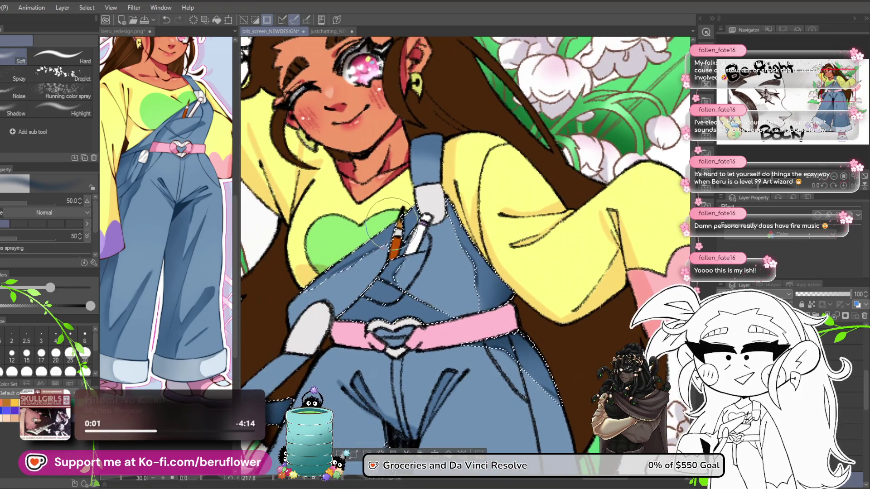
mouse_move(390, 288)
left_mouse_down()
mouse_move(390, 237)
mouse_move(386, 248)
left_mouse_up()
key("bracketleft")
key("bracketleft")
key("bracketleft")
key("bracketleft")
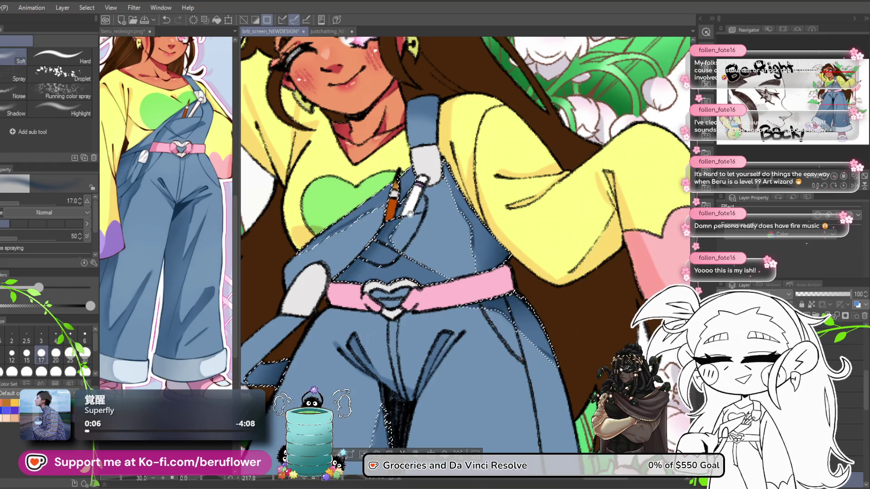
- Enlarge the airbrush and spray darker blue shading at the overalls' crotch
left_click_drag(388, 223, 375, 240)
key("bracketright")
key("bracketright")
key("bracketright")
key("bracketright")
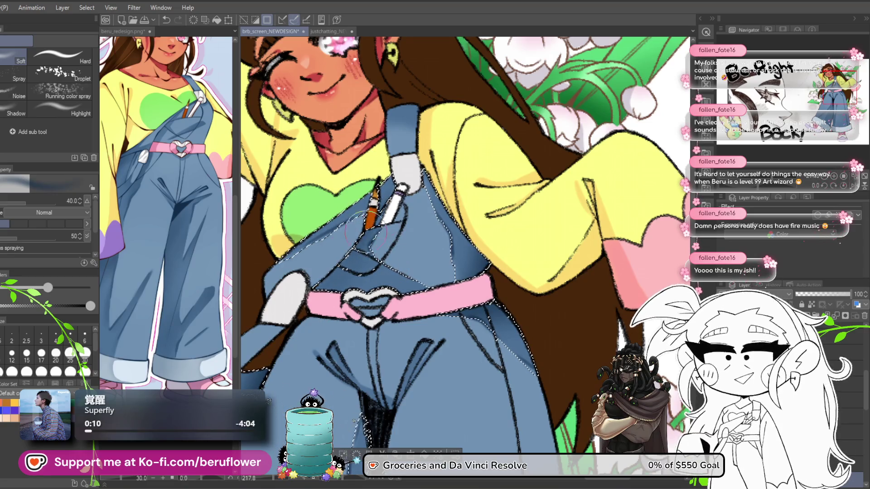
left_click_drag(389, 292, 394, 271)
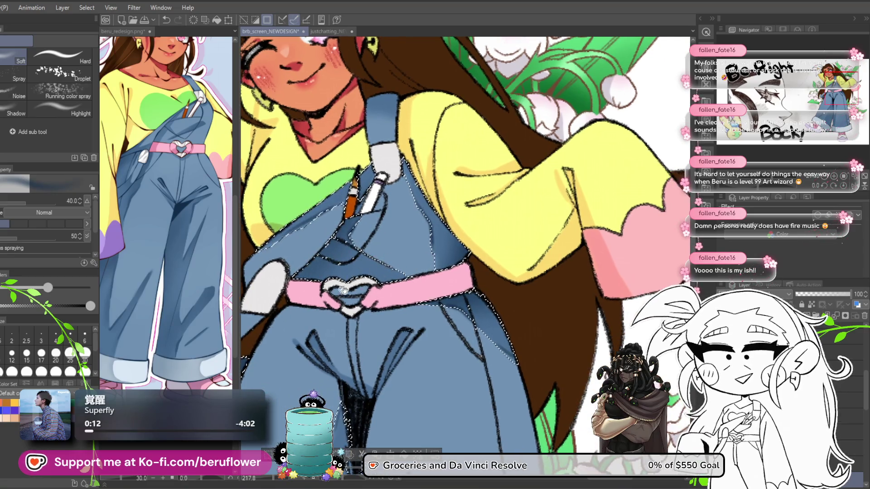
left_click_drag(339, 280, 356, 284)
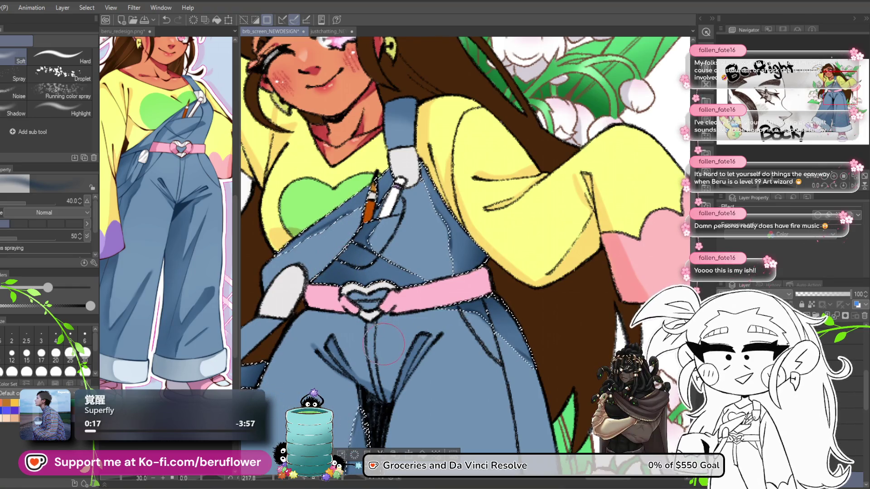
key("e")
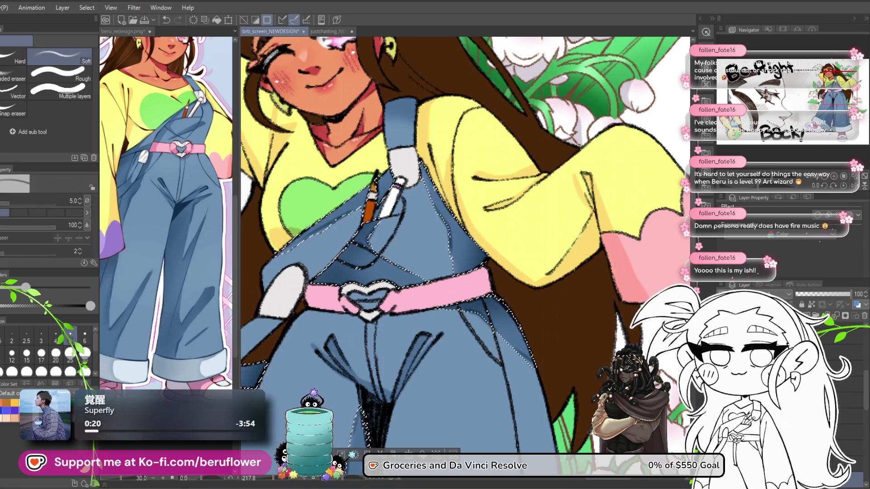
key("b")
left_click_drag(418, 244, 427, 256)
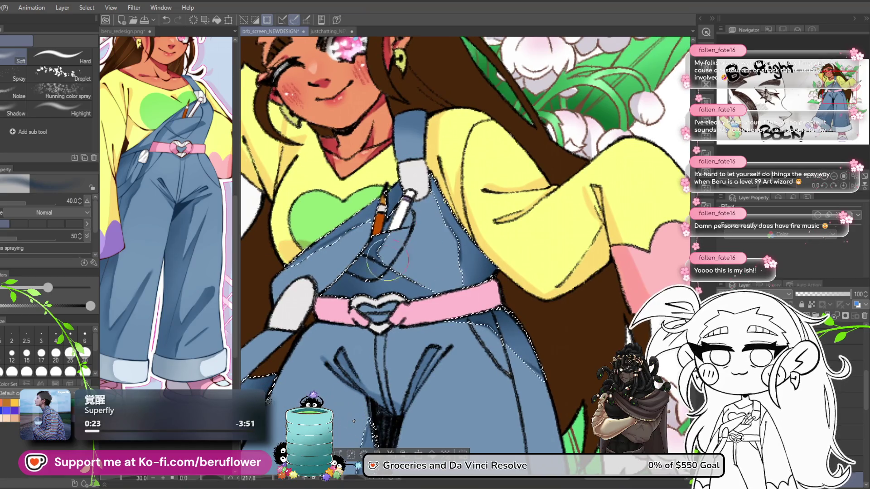
scroll(499, 217, "down", 10)
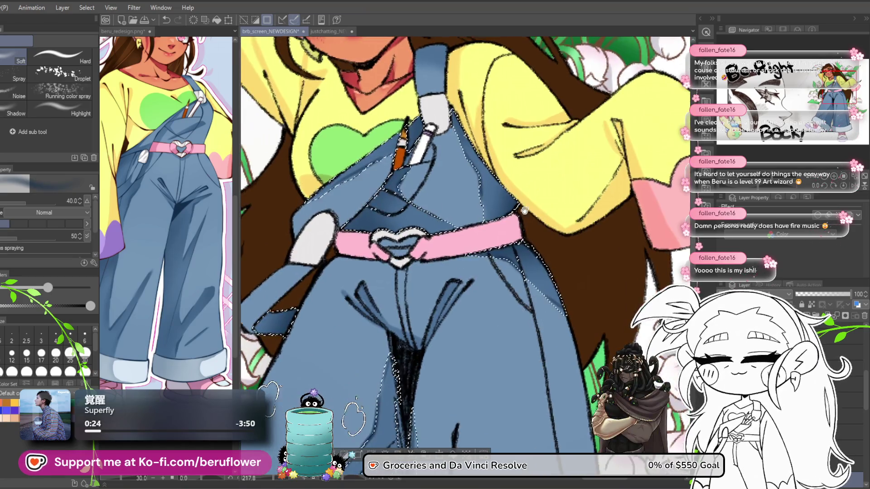
left_click_drag(375, 163, 380, 126)
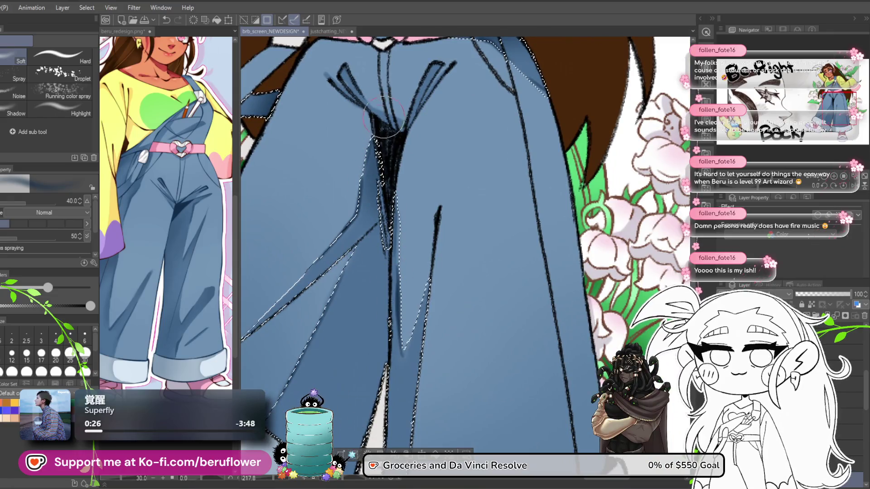
- Spray dark shading near the trouser hem, then clear the selection with Ctrl+D
left_click_drag(387, 195, 385, 240)
left_click_drag(409, 368, 396, 255)
mouse_move(363, 317)
left_mouse_down()
mouse_move(379, 259)
mouse_move(376, 210)
left_mouse_up()
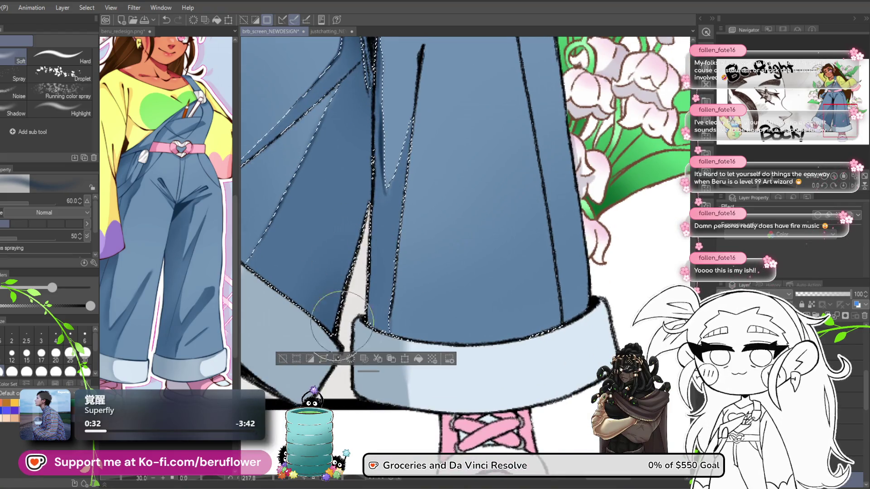
left_click_drag(367, 290, 371, 327)
mouse_move(474, 140)
left_mouse_down()
mouse_move(410, 250)
mouse_move(489, 225)
mouse_move(435, 254)
mouse_move(398, 297)
mouse_move(384, 219)
left_mouse_up()
scroll(475, 232, "up", 2)
scroll(475, 232, "down", 2)
key("ctrl+d")
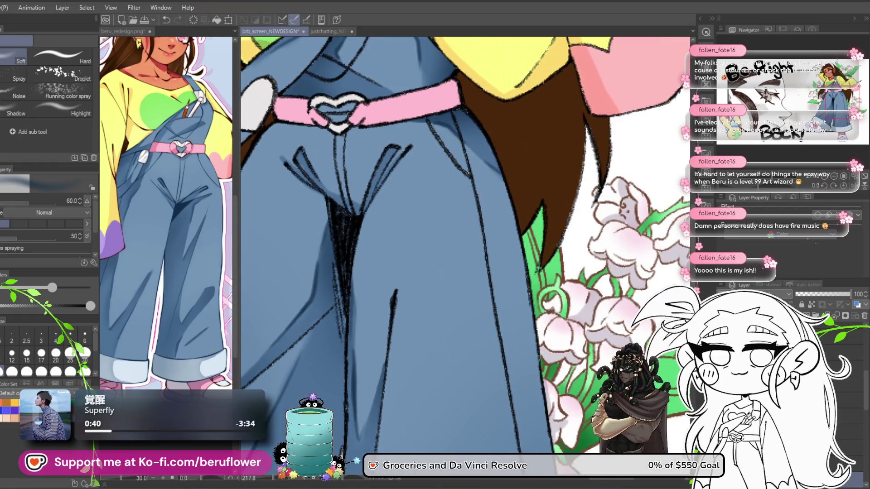
- Add a dark pen line near the overalls' crotch
key("p")
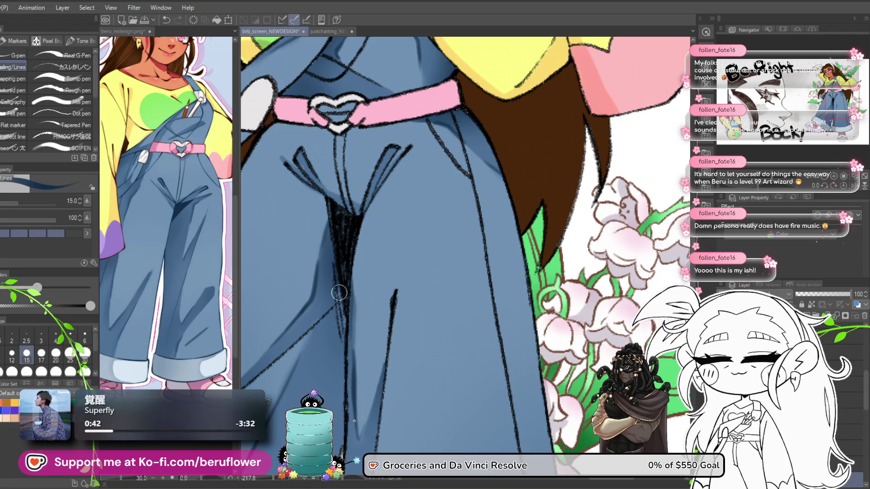
left_click_drag(338, 268, 341, 314)
left_click_drag(379, 226, 370, 283)
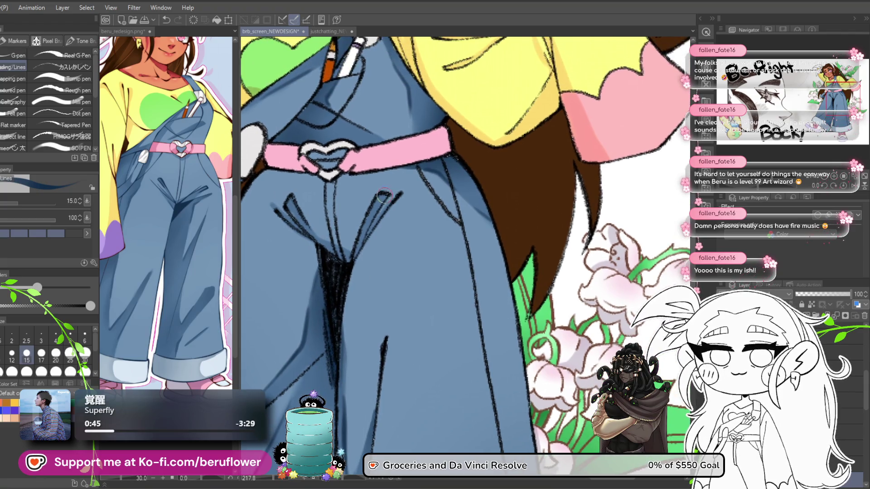
left_click_drag(383, 196, 391, 248)
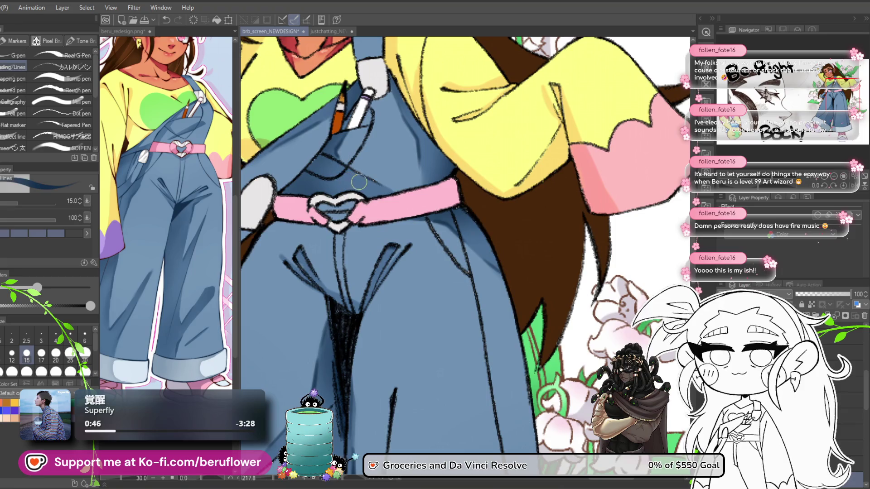
- Try white G-pen highlights on the strap buckle, then undo them
key("g")
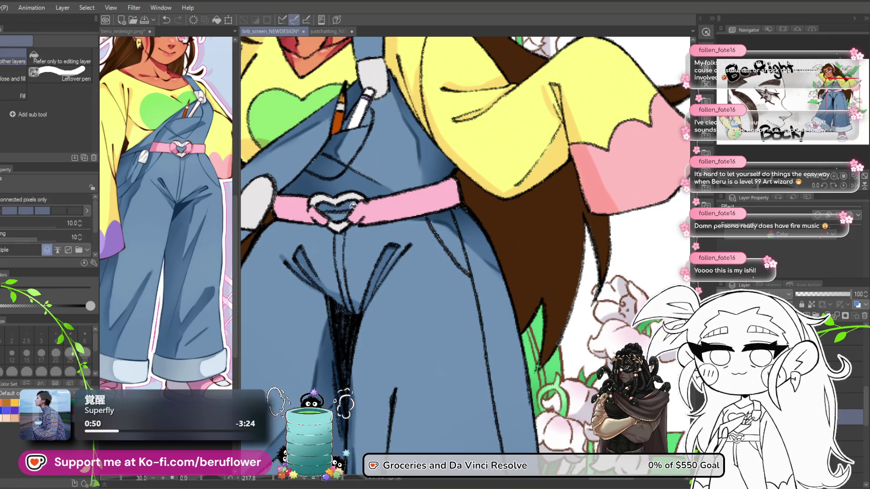
scroll(345, 213, "down", 5)
scroll(347, 215, "up", 3)
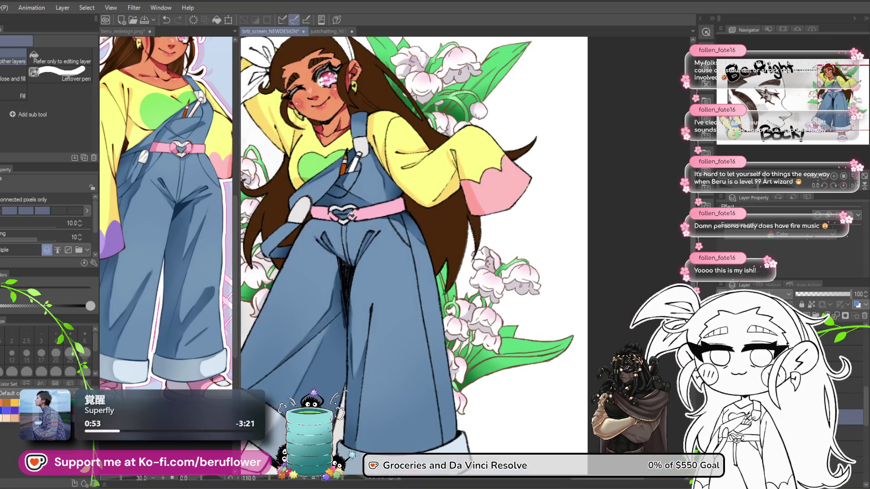
left_click_drag(348, 217, 354, 270)
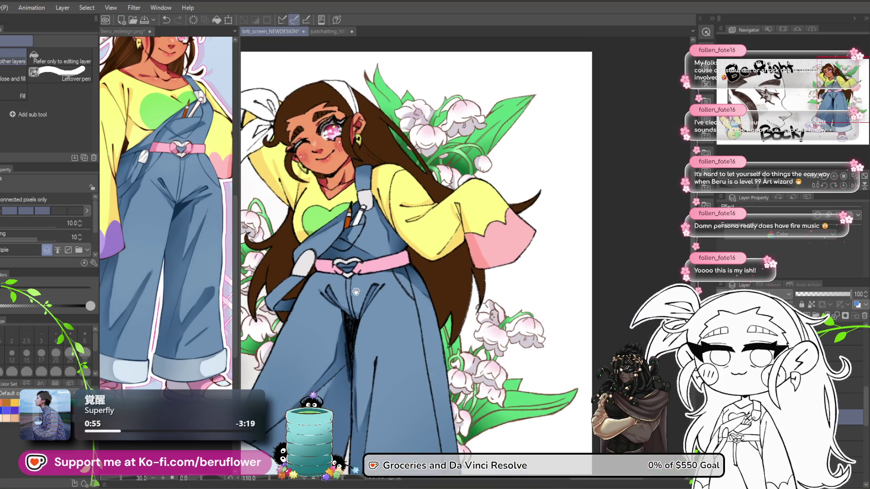
key("p")
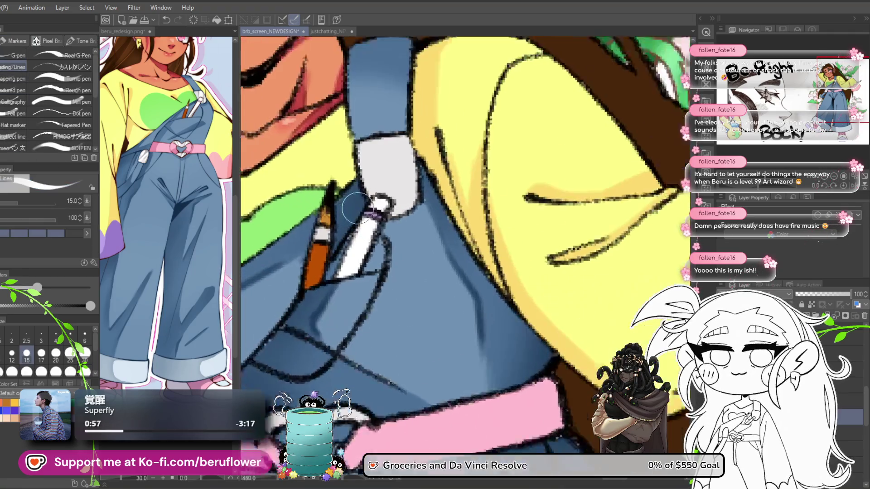
scroll(360, 208, "up", 5)
left_click_drag(383, 199, 430, 226)
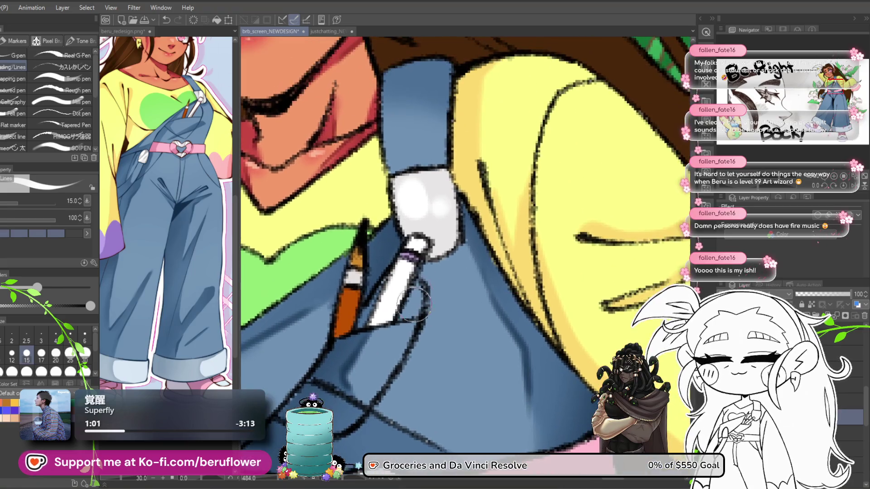
key("ctrl+z")
key("ctrl+z")
- Paint a grey-white highlight over the buckle and light diagonal highlights on the glove
mouse_move(416, 178)
left_mouse_down()
mouse_move(426, 204)
mouse_move(443, 183)
left_mouse_up()
mouse_move(428, 251)
left_mouse_down()
mouse_move(437, 257)
mouse_move(449, 184)
left_mouse_up()
mouse_move(421, 232)
left_mouse_down()
mouse_move(446, 181)
mouse_move(449, 193)
left_mouse_up()
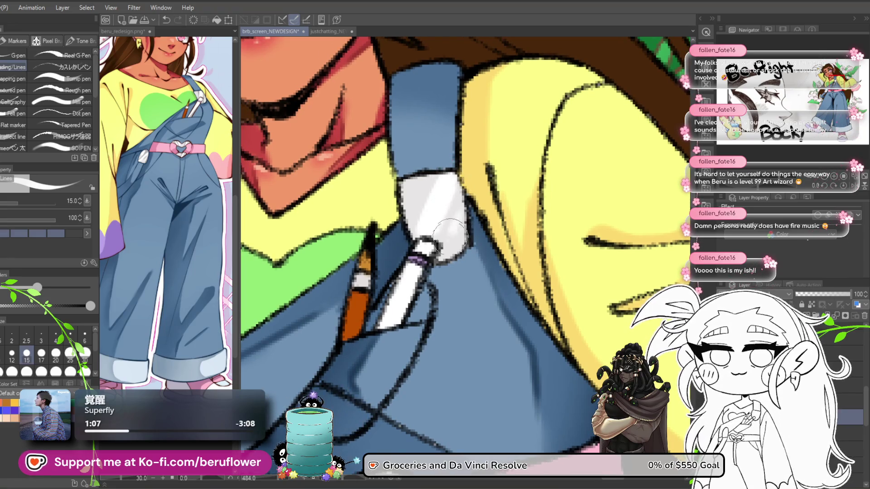
- Save the illustration with Ctrl+S
scroll(435, 171, "down", 4)
scroll(493, 187, "down", 3)
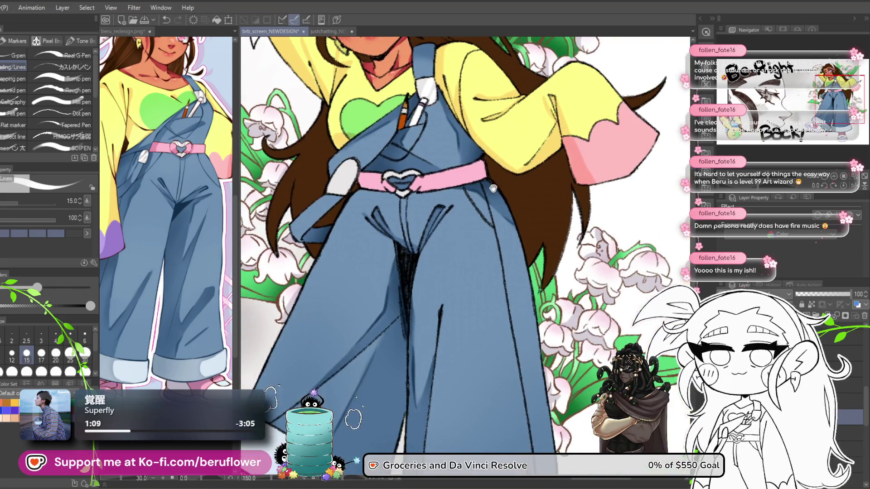
scroll(391, 194, "up", 3)
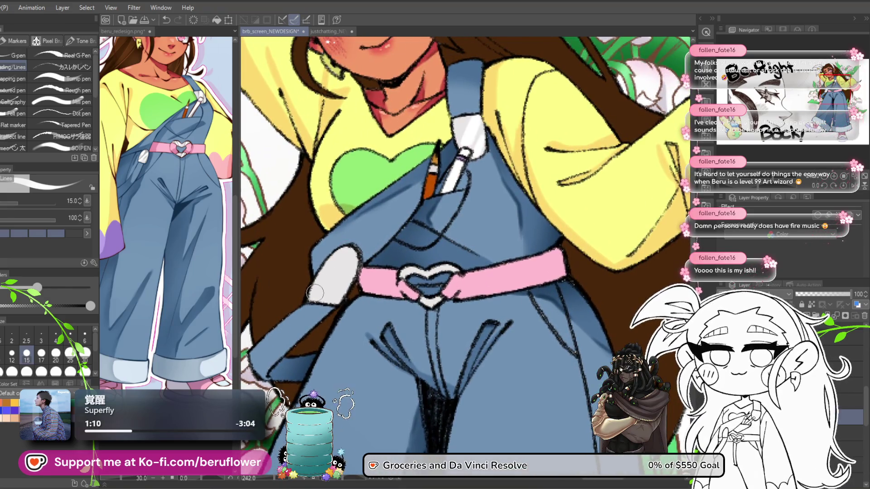
scroll(474, 264, "down", 5)
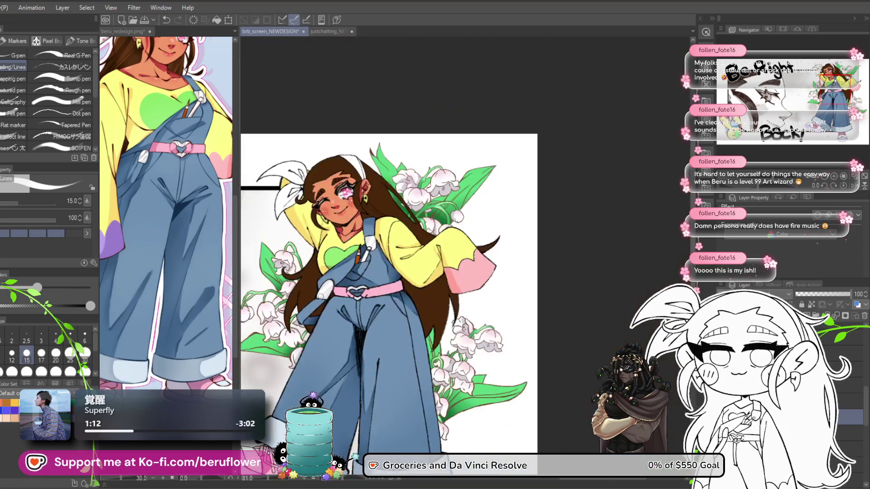
key("ctrl+s")
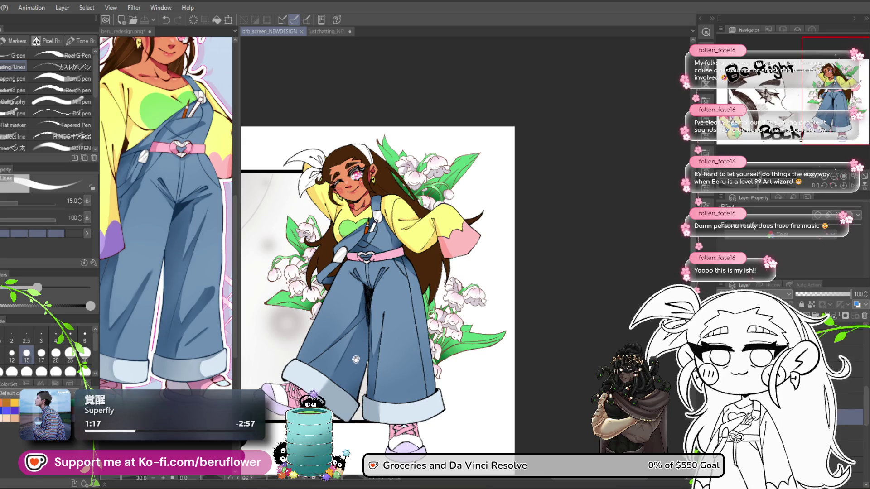
- Pan and zoom from the upper body down to the legs and shoes
left_click_drag(356, 358, 356, 386)
scroll(499, 213, "up", 1)
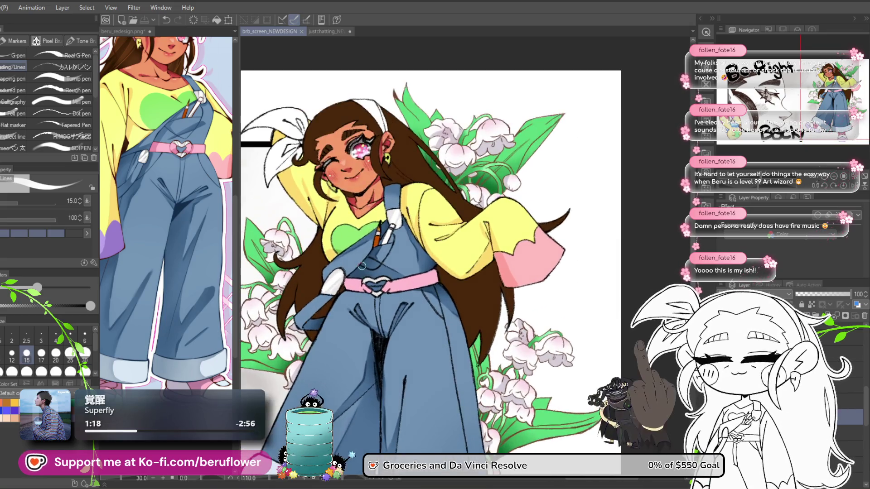
scroll(499, 212, "up", 1)
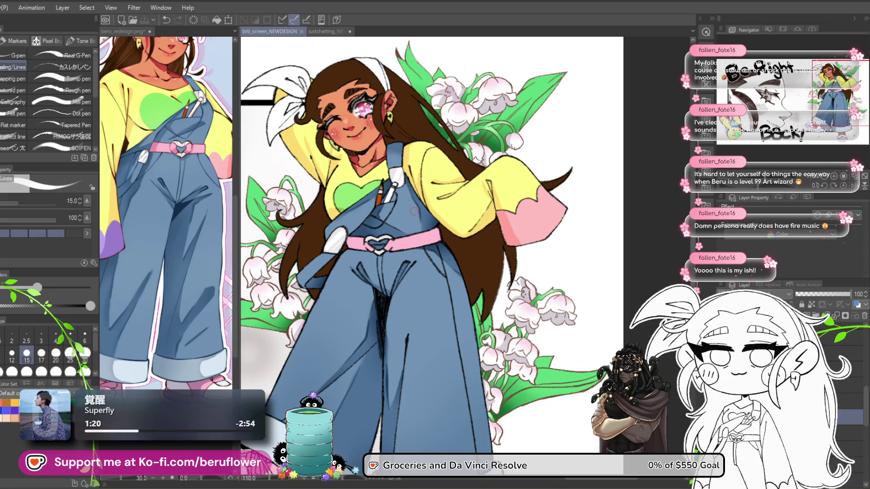
scroll(414, 211, "up", 3)
scroll(414, 211, "down", 3)
scroll(414, 212, "up", 2)
left_click_drag(414, 211, 412, 362)
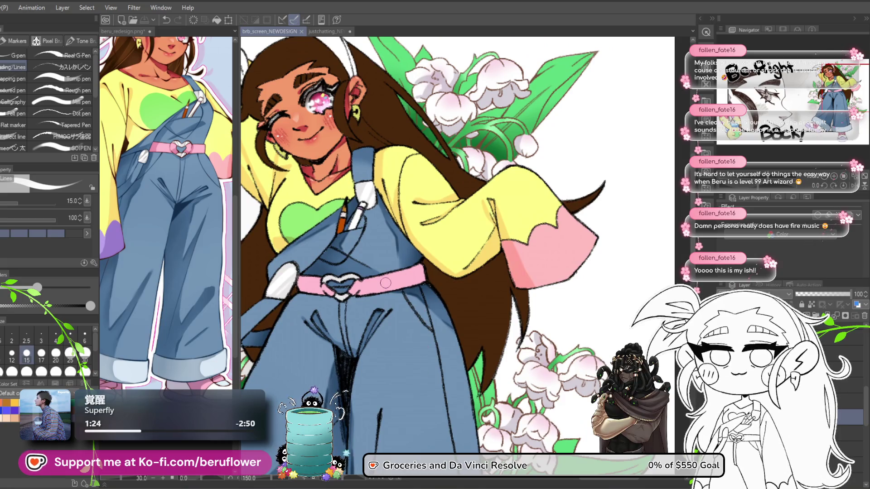
scroll(386, 282, "down", 2)
scroll(505, 274, "up", 2)
left_click_drag(504, 275, 515, 247)
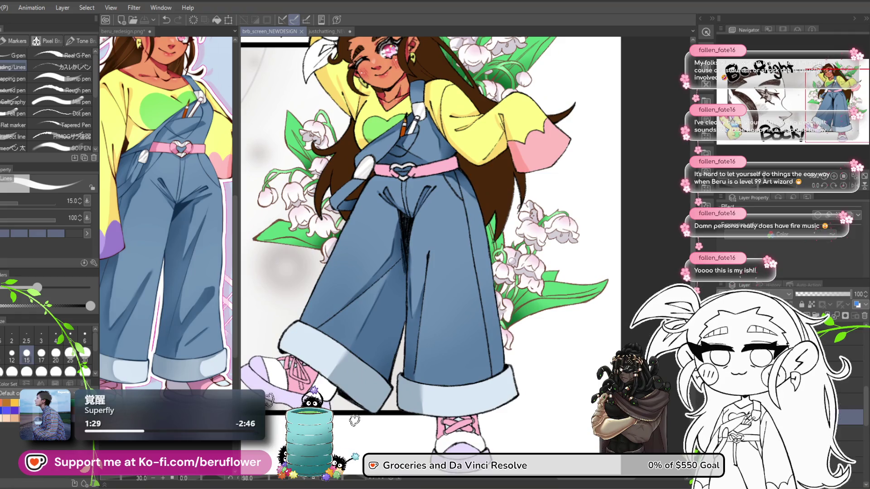
mouse_move(485, 426)
left_mouse_down()
mouse_move(467, 345)
mouse_move(435, 362)
left_mouse_up()
scroll(437, 369, "up", 5)
scroll(437, 371, "down", 3)
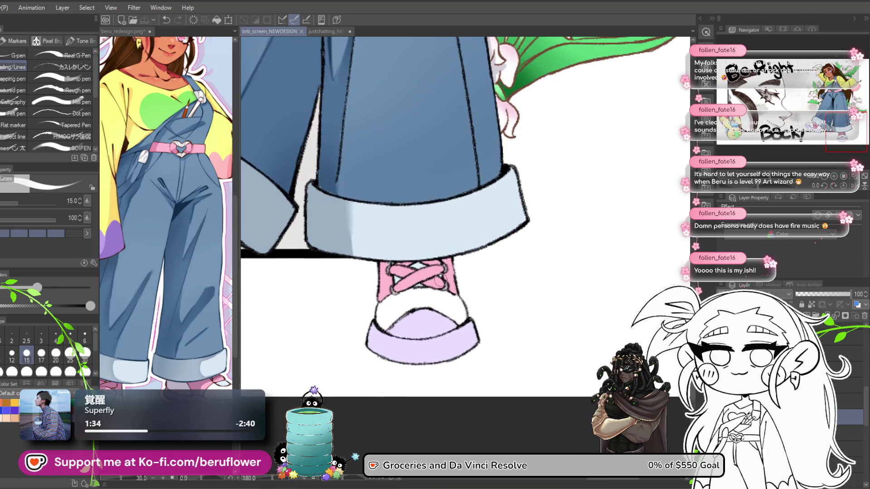
- Inspect the pant legs, flowers and pink laced shoe, then return to the torso
left_click_drag(438, 292, 439, 253)
scroll(453, 235, "down", 1)
left_click_drag(467, 172, 479, 377)
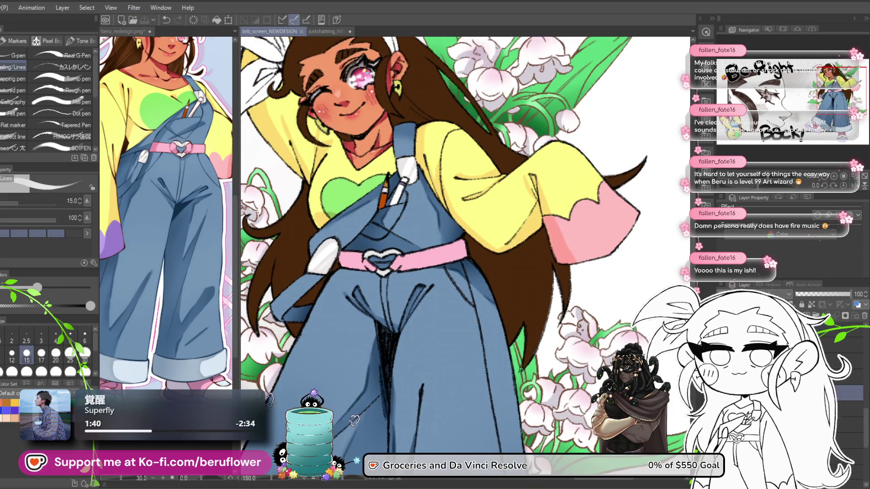
left_click_drag(468, 440, 426, 276)
scroll(427, 276, "up", 5)
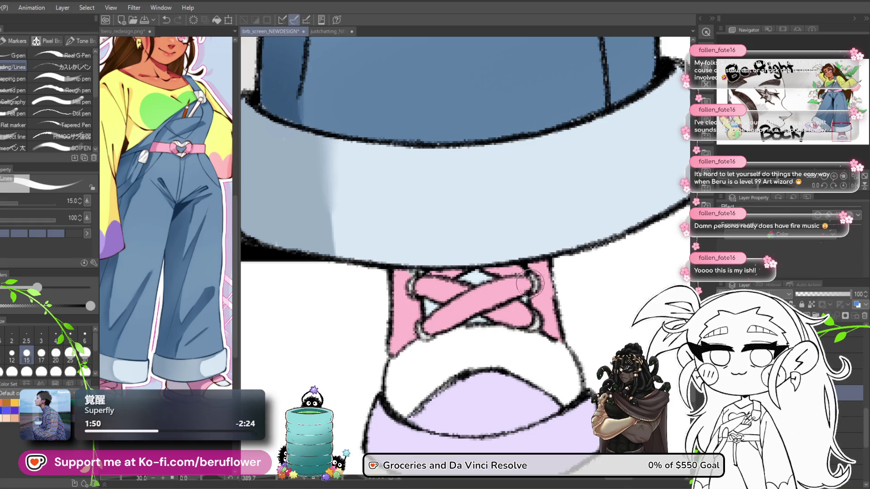
scroll(532, 284, "down", 5)
mouse_move(511, 357)
left_mouse_down()
mouse_move(514, 350)
mouse_move(524, 409)
mouse_move(505, 379)
mouse_move(523, 355)
left_mouse_up()
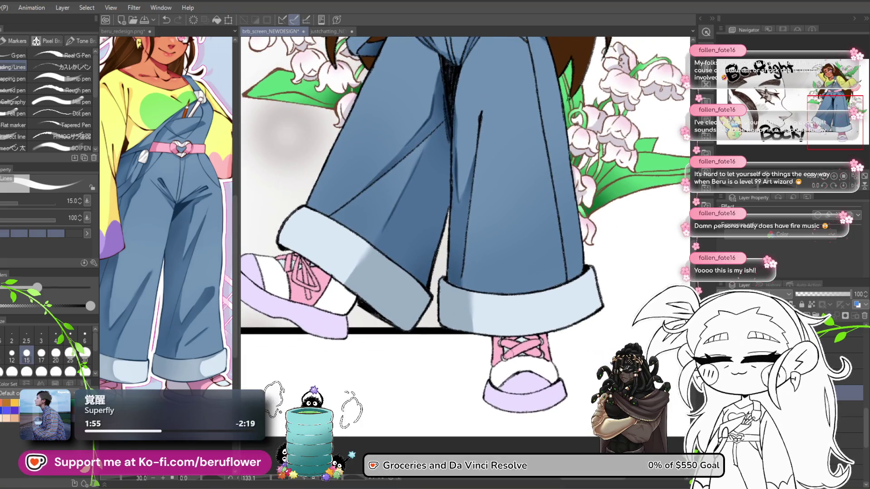
mouse_move(382, 407)
left_mouse_down()
mouse_move(375, 415)
mouse_move(502, 314)
mouse_move(503, 293)
left_mouse_up()
scroll(503, 292, "down", 2)
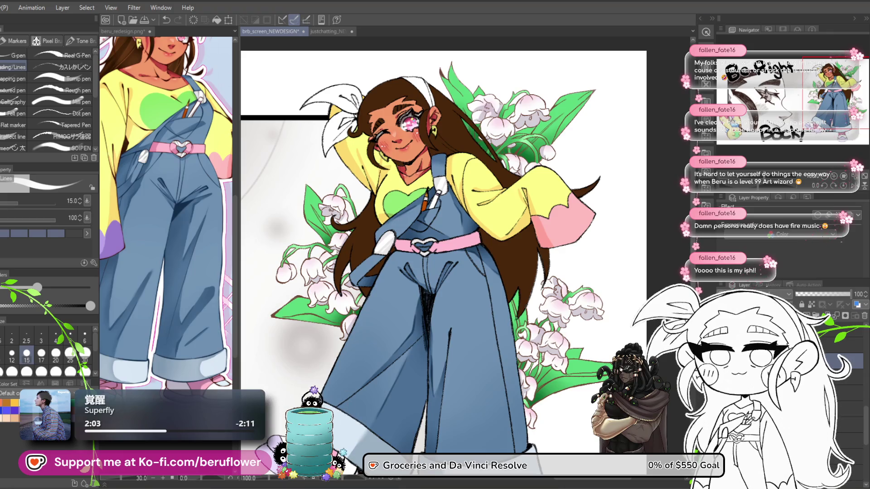
scroll(441, 291, "up", 1)
scroll(441, 292, "up", 3)
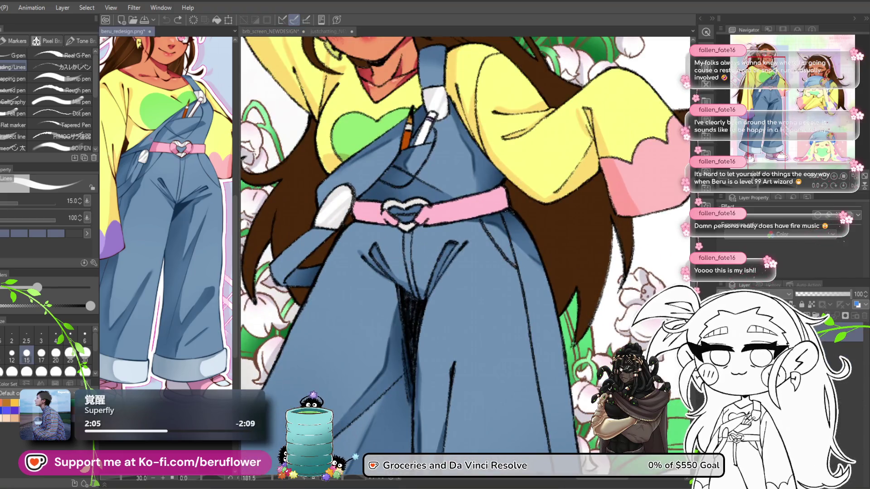
scroll(467, 194, "up", 4)
- Shade the belt's right end and its left end near the heart with darker pink
mouse_move(473, 190)
left_mouse_down()
mouse_move(492, 227)
mouse_move(510, 220)
mouse_move(551, 234)
left_mouse_up()
left_click_drag(480, 190, 453, 235)
mouse_move(406, 247)
left_mouse_down()
mouse_move(427, 248)
mouse_move(467, 284)
left_mouse_up()
mouse_move(336, 265)
left_mouse_down()
mouse_move(328, 254)
mouse_move(350, 236)
left_mouse_up()
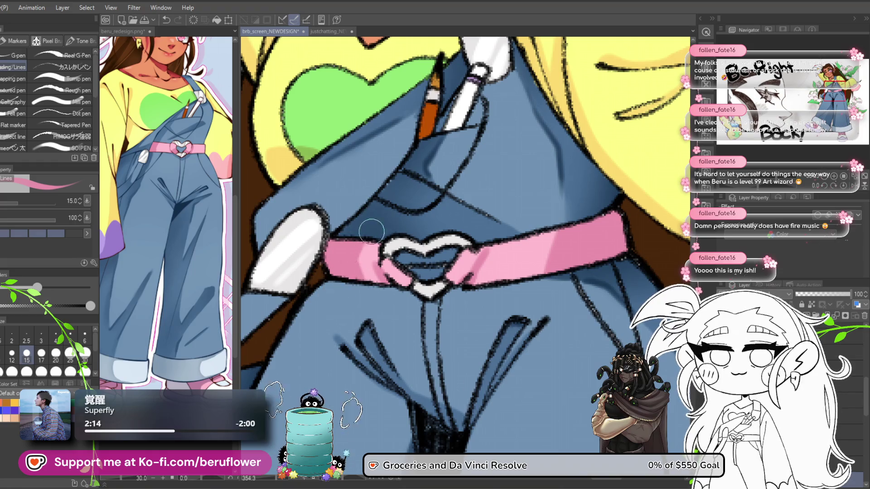
- Compare the brb_screen_NEWDESIGN illustration against the beru_redesign reference tab
scroll(447, 269, "down", 3)
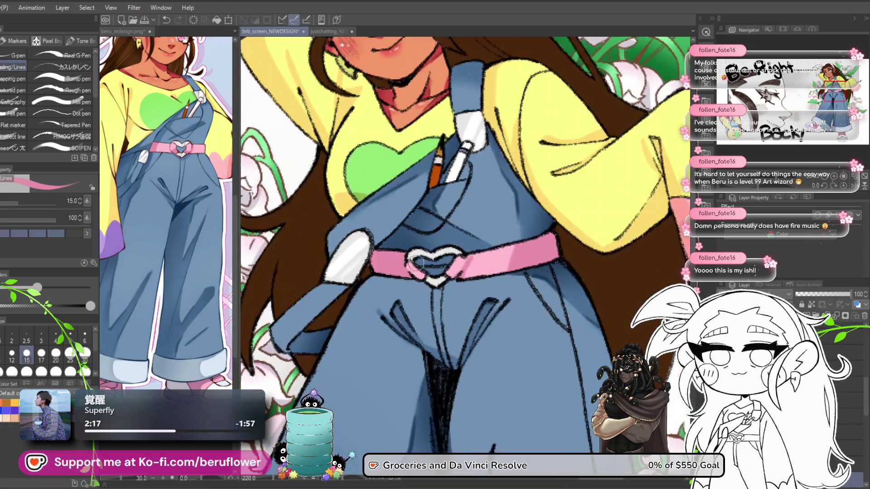
left_click_drag(400, 274, 386, 337)
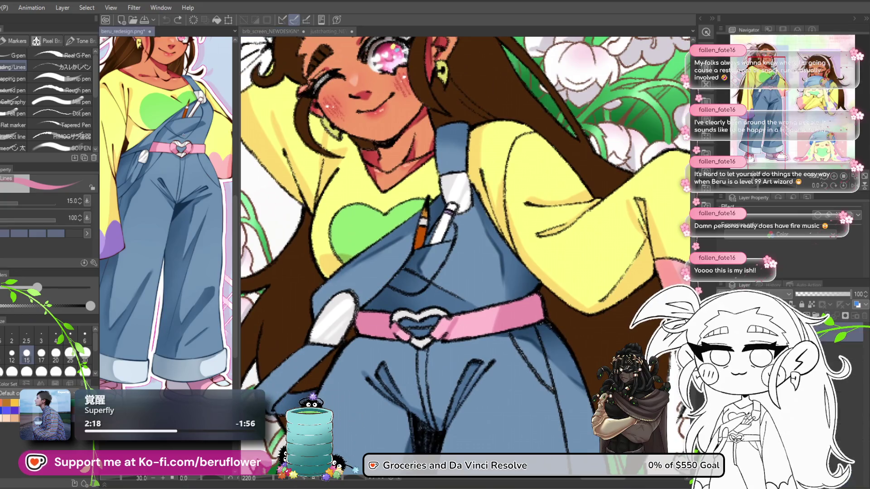
scroll(125, 253, "up", 5)
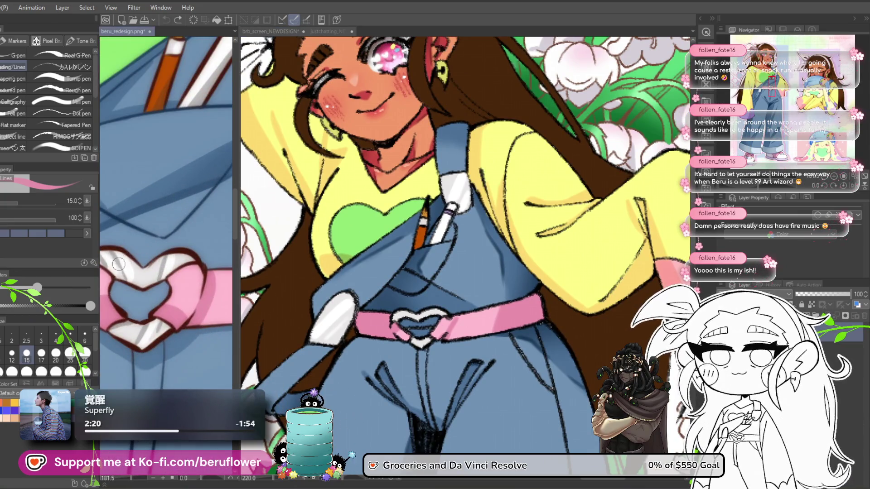
scroll(125, 253, "down", 5)
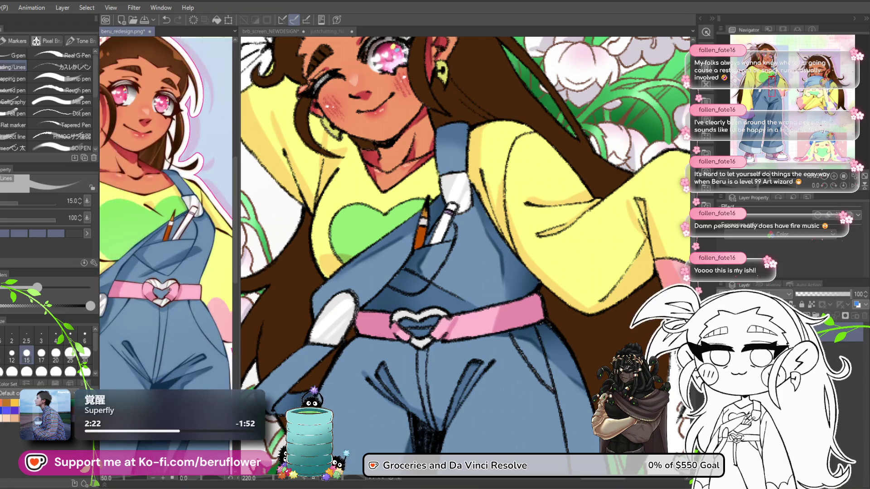
left_click(437, 336)
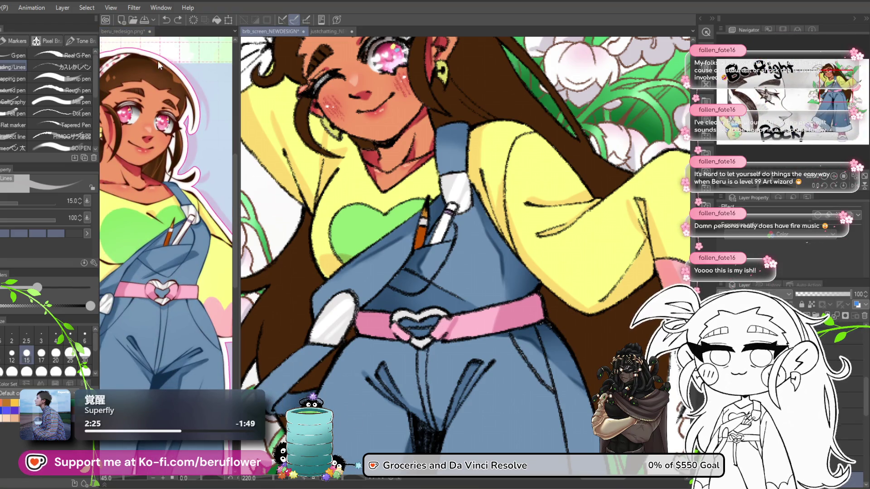
left_click(159, 38)
left_click(422, 339)
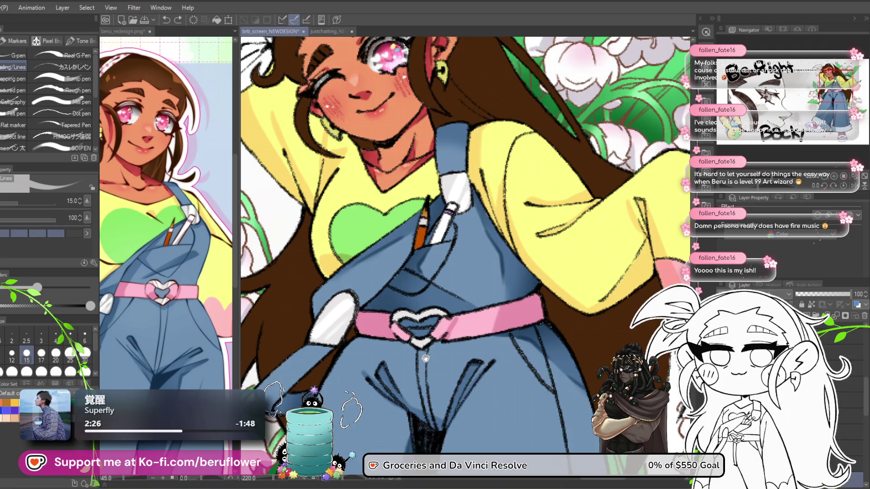
scroll(408, 313, "up", 3)
- Add a small dark mark by the belt heart and review the whole figure
left_click(390, 293)
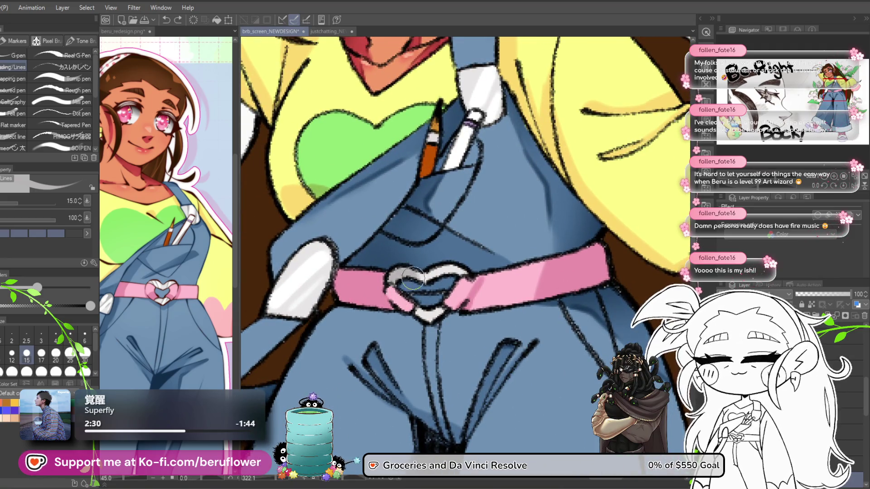
left_click_drag(472, 316, 467, 310)
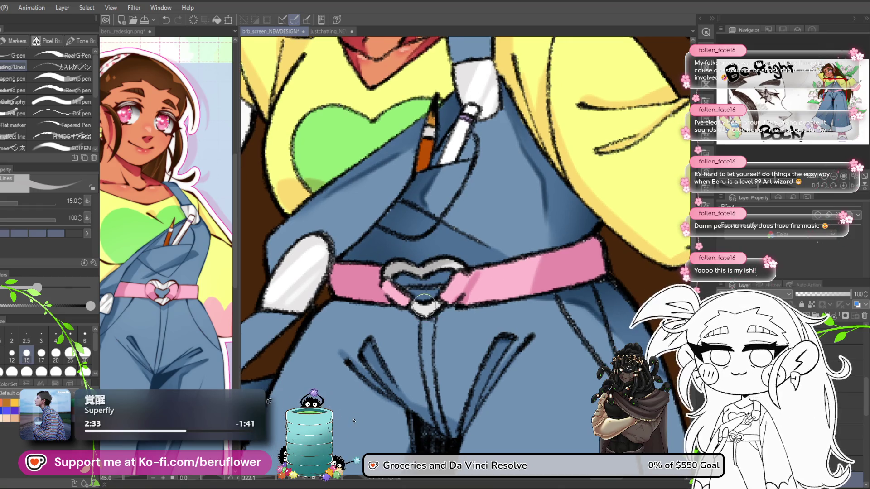
scroll(336, 198, "up", 3)
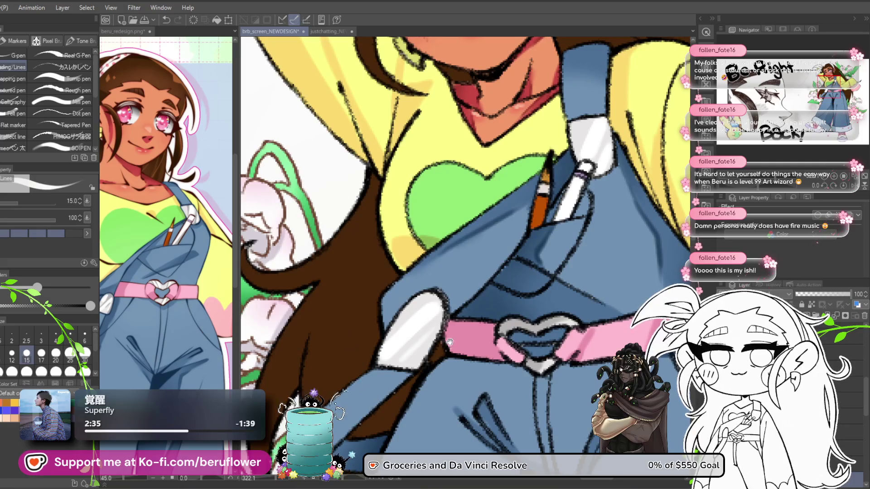
left_click_drag(450, 342, 434, 288)
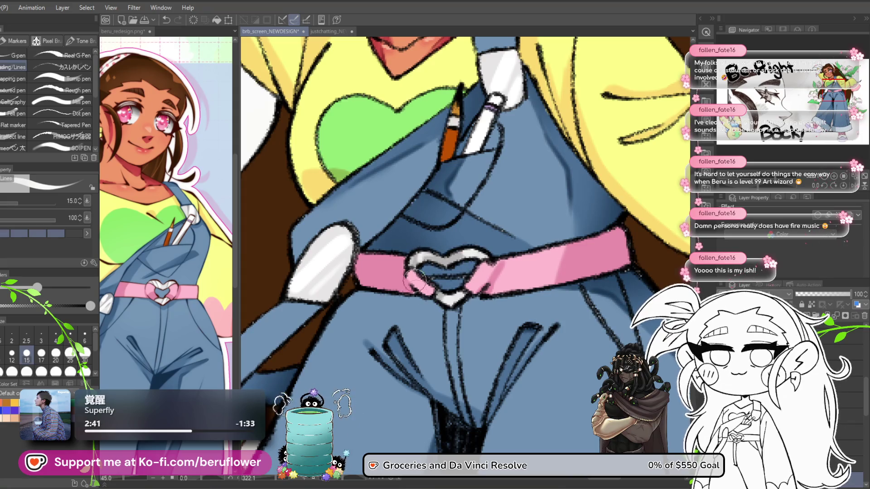
scroll(413, 275, "down", 5)
left_click_drag(474, 345, 451, 315)
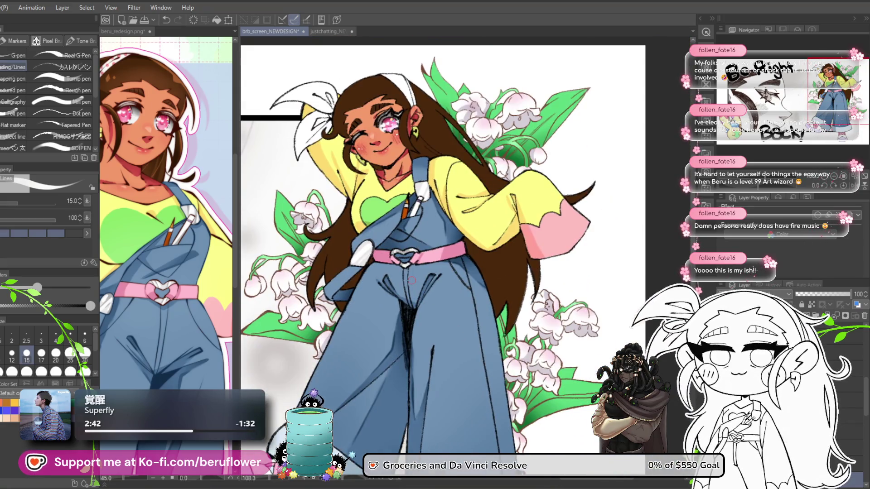
- Zoom in on the character's shoes
scroll(412, 281, "up", 3)
scroll(412, 281, "down", 3)
left_click_drag(457, 350, 444, 360)
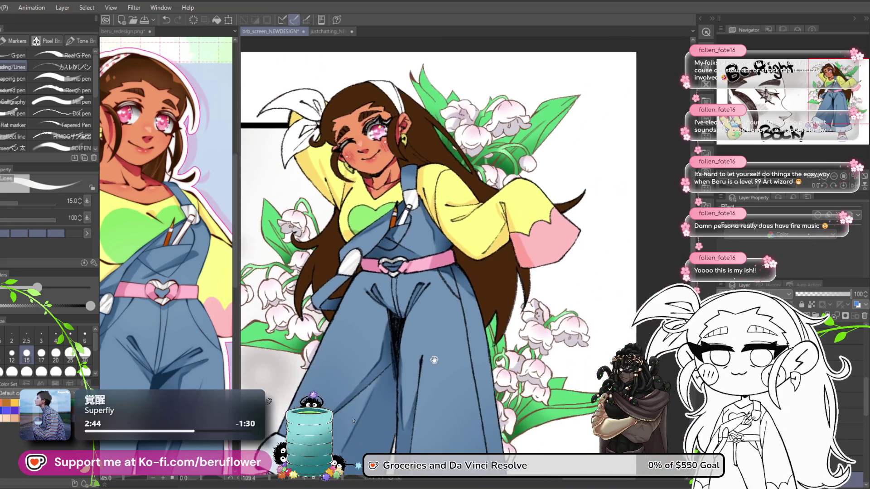
scroll(444, 358, "down", 4)
scroll(499, 385, "up", 2)
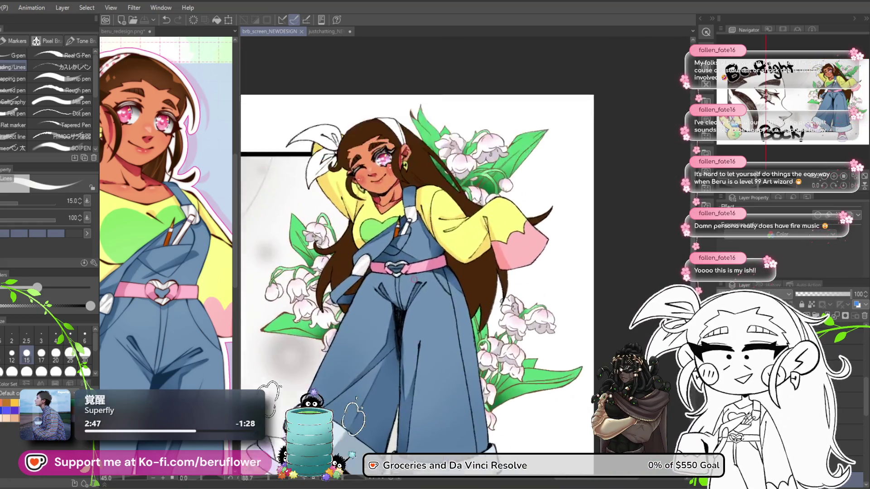
mouse_move(576, 411)
left_mouse_down()
mouse_move(580, 339)
mouse_move(582, 356)
left_mouse_up()
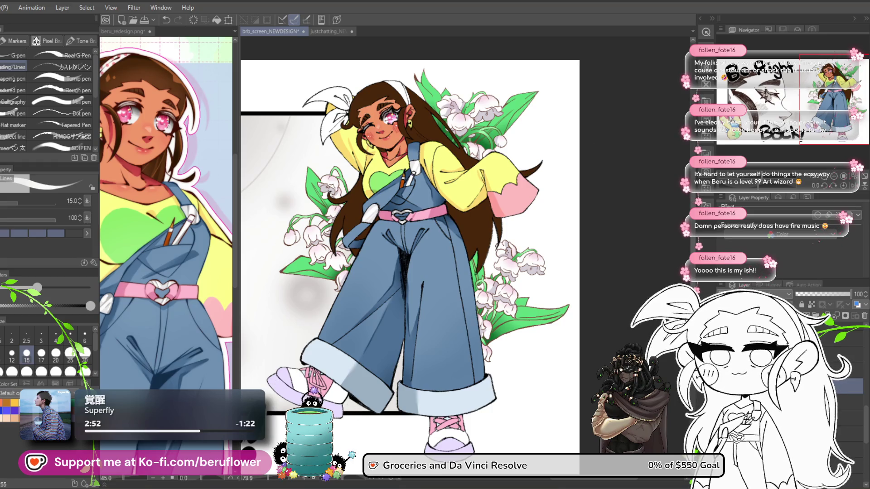
- Mix a muted lavender-purple in Color settings using the hue slider and colour square, and confirm
key("ctrl+shift+c")
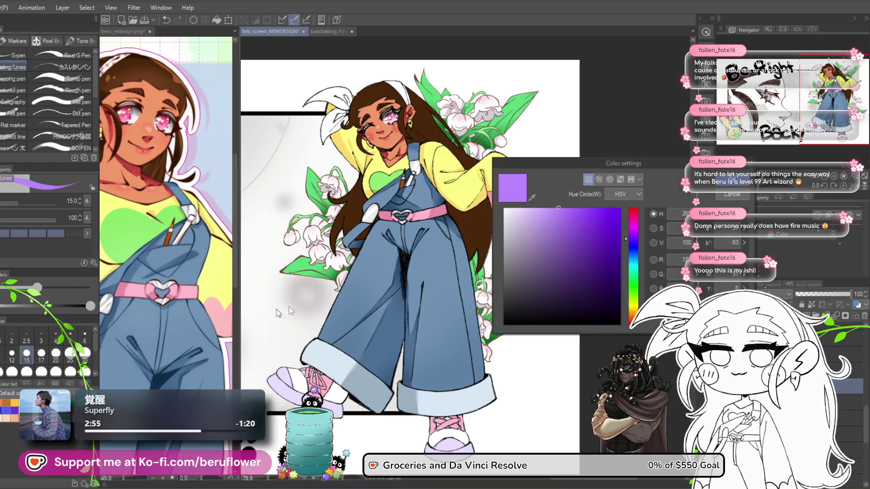
left_click_drag(636, 237, 636, 241)
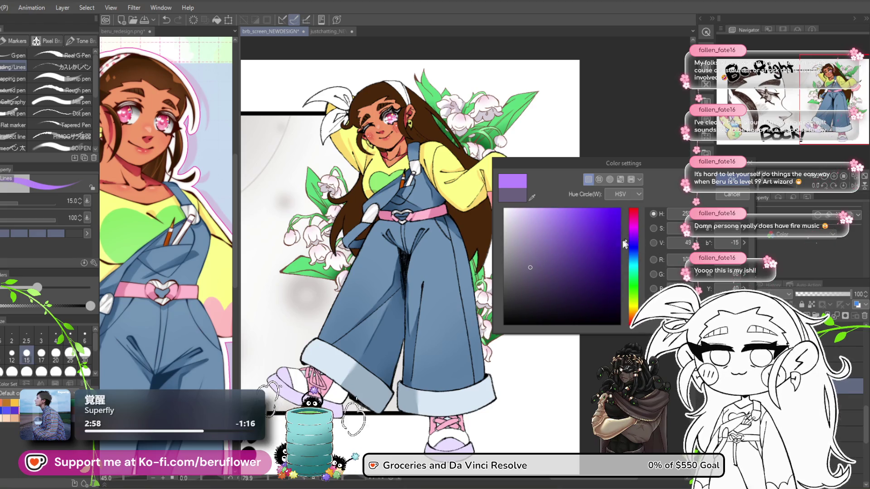
left_click(526, 257)
left_click(519, 255)
left_click_drag(626, 239, 625, 238)
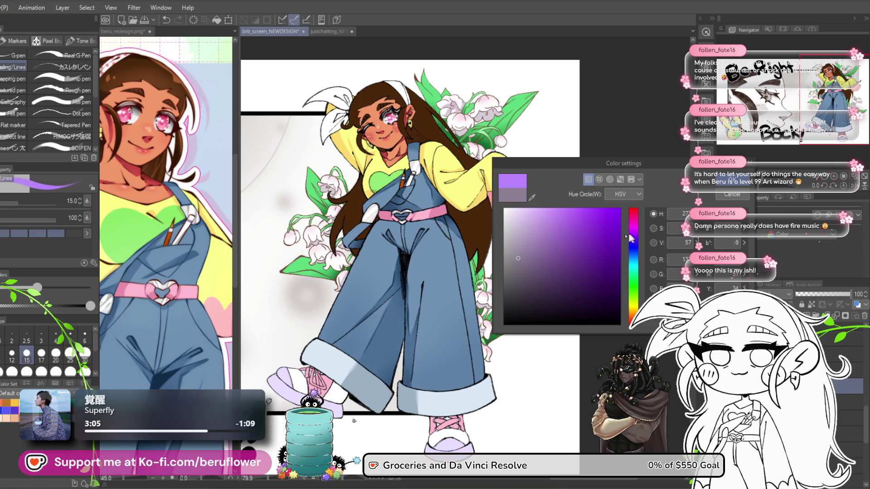
left_click(533, 255)
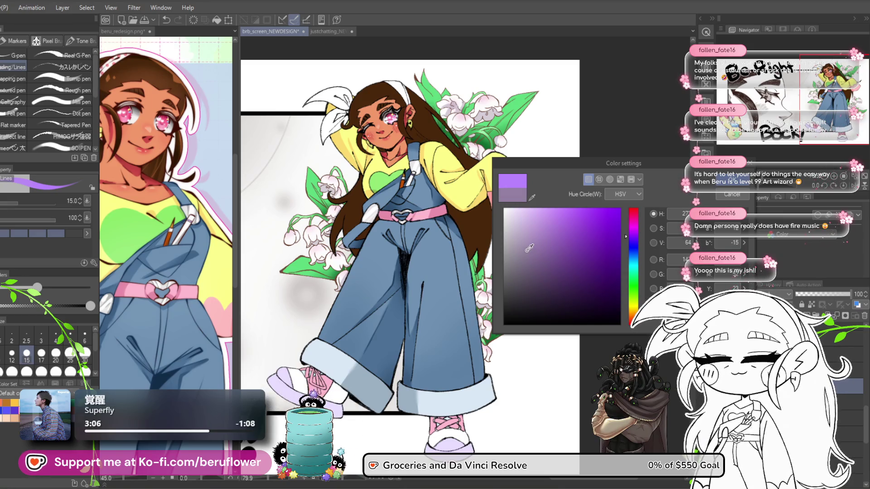
left_click_drag(526, 242, 527, 261)
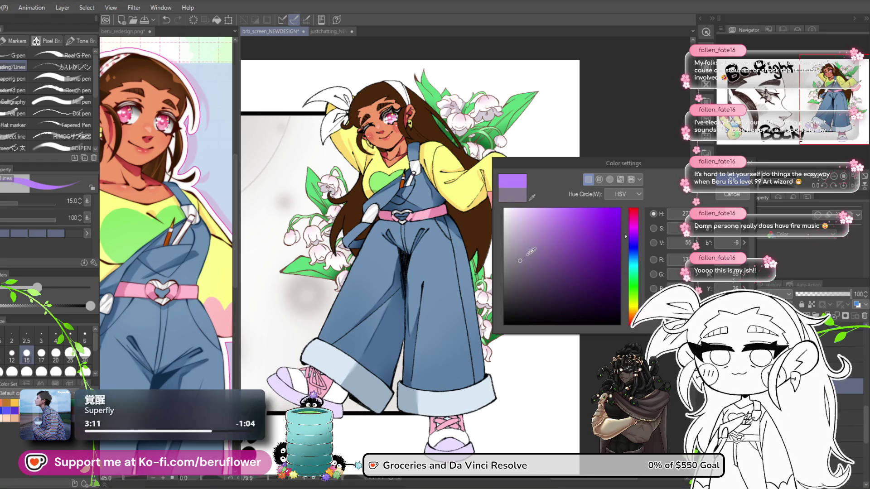
left_click_drag(627, 236, 628, 235)
left_click_drag(521, 261, 534, 250)
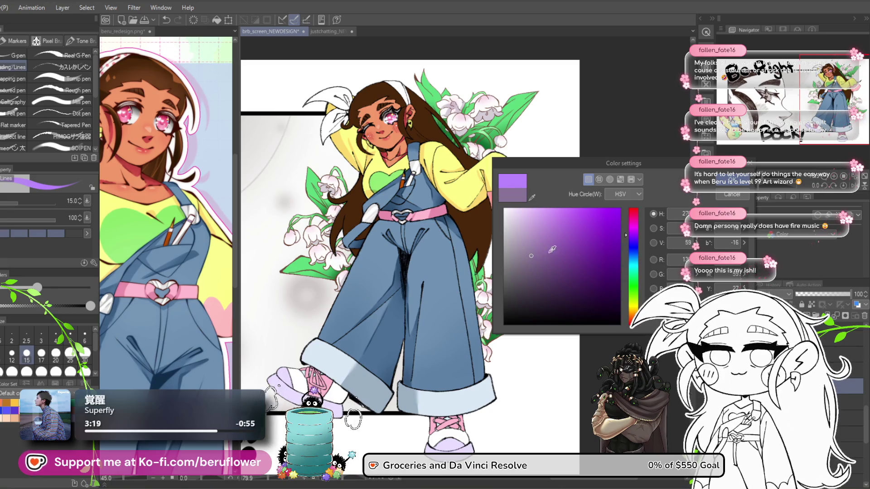
left_click(731, 180)
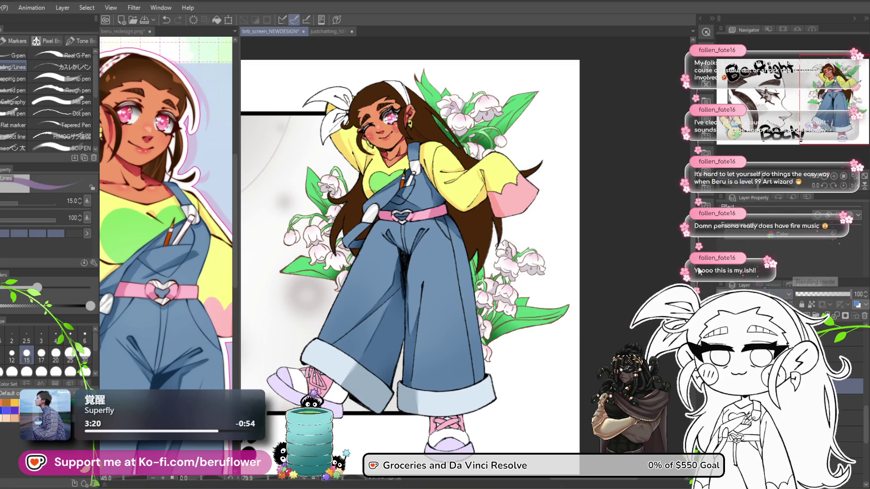
scroll(348, 406, "up", 5)
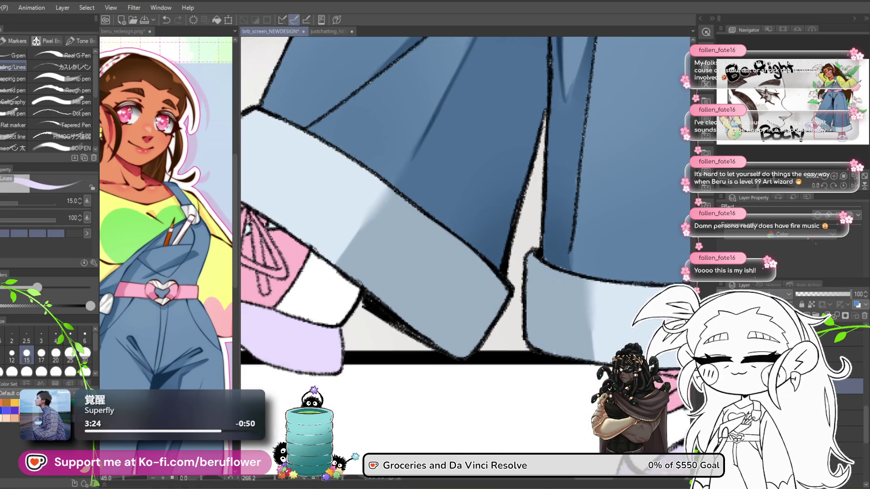
- Paint a lavender shadow on the left shoe under the trouser cuff
key("c")
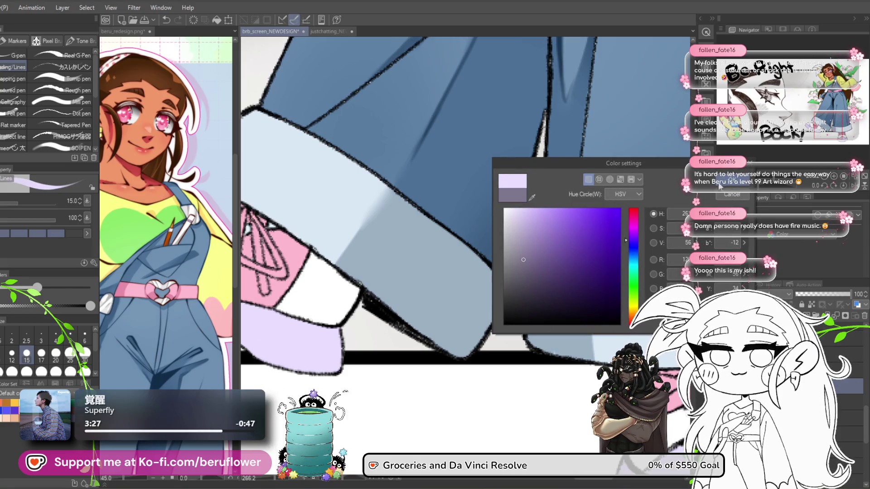
key("Return")
left_click_drag(248, 191, 343, 209)
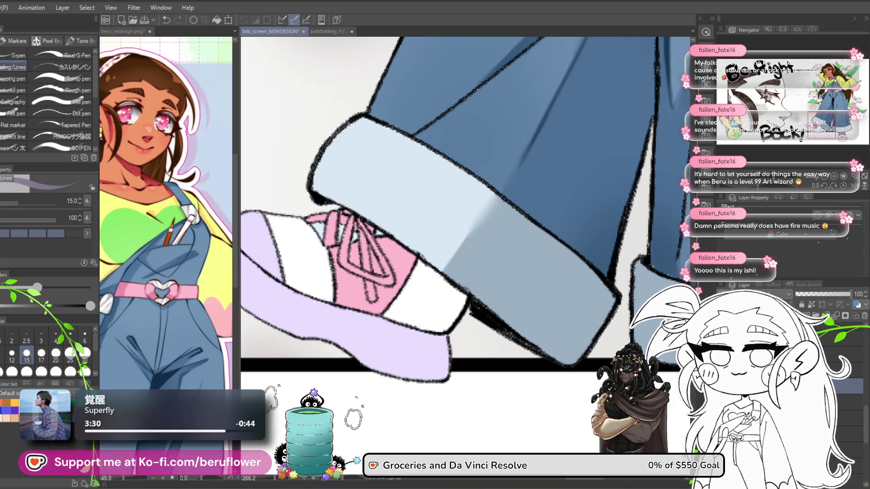
left_click_drag(345, 216, 456, 298)
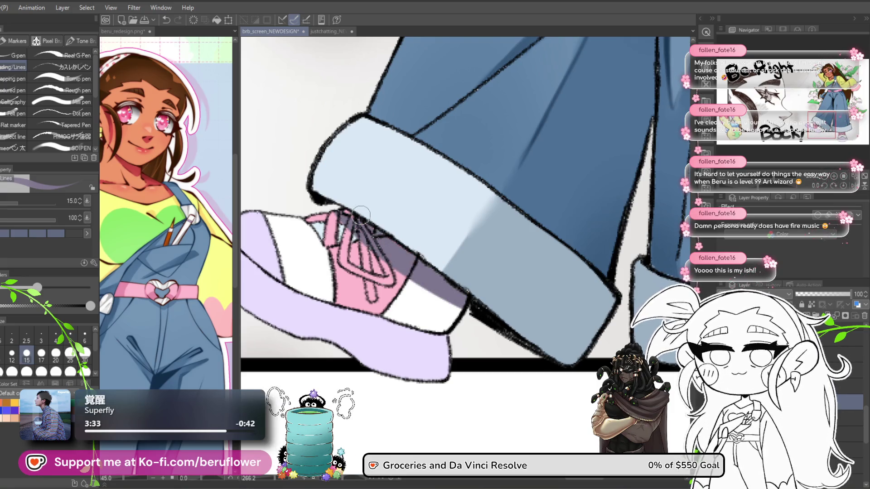
left_click_drag(541, 315, 564, 342)
mouse_move(426, 272)
left_mouse_down()
mouse_move(458, 281)
mouse_move(428, 282)
left_mouse_up()
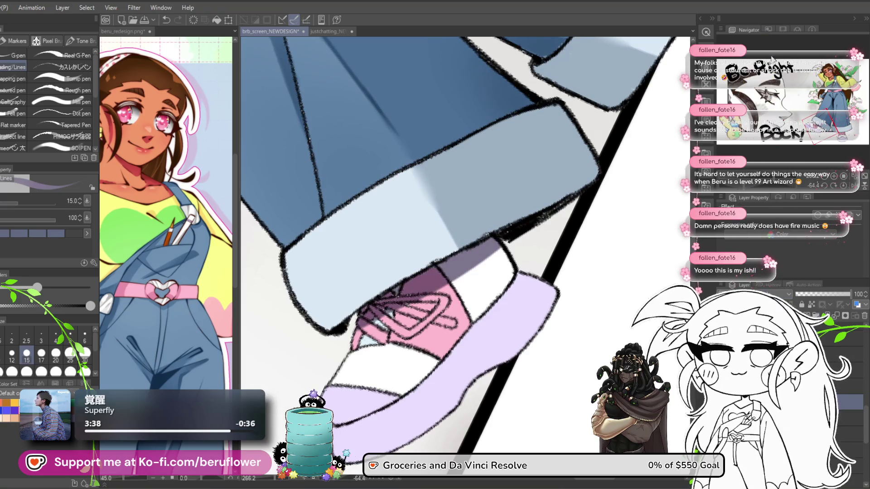
- Lower the shading layer opacity to 71% and shade the right shoe under its cuff
left_click_drag(828, 295, 799, 298)
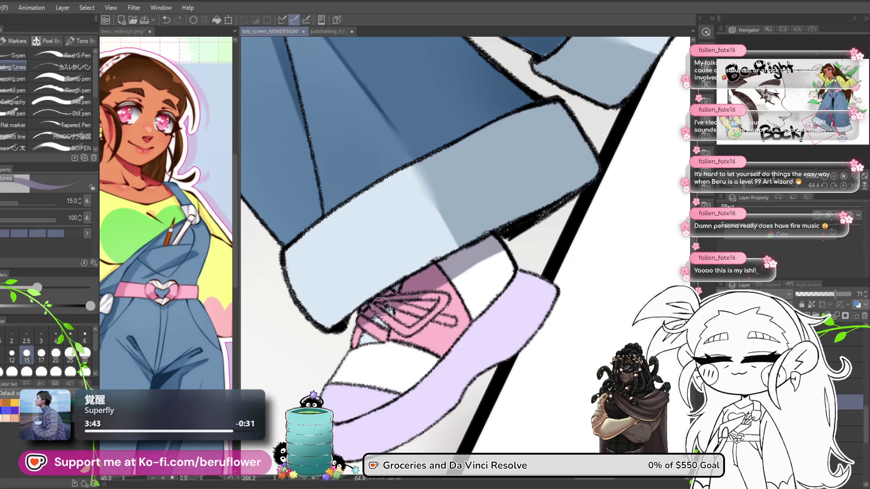
mouse_move(520, 249)
left_mouse_down()
mouse_move(521, 317)
mouse_move(515, 300)
mouse_move(448, 370)
left_mouse_up()
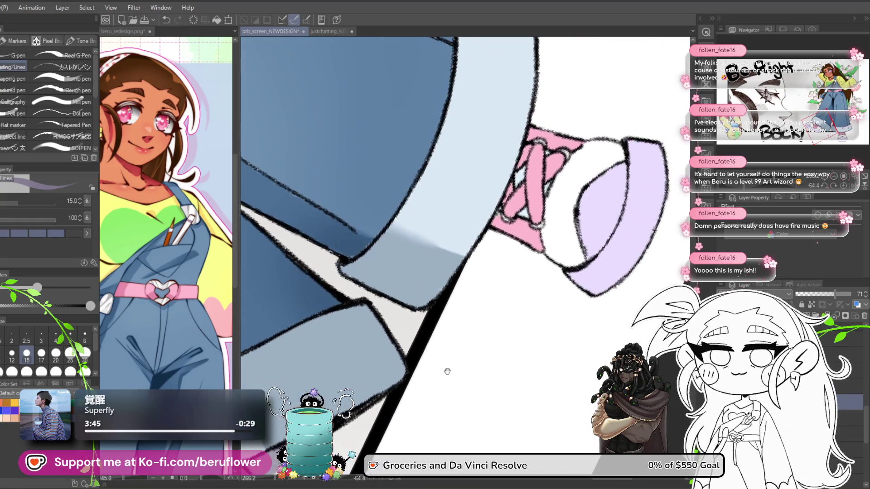
key("ctrl+@")
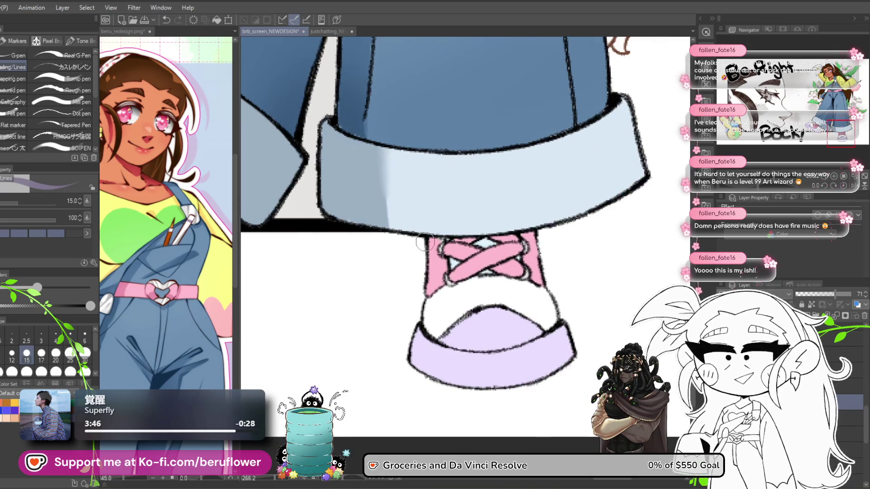
left_click_drag(425, 242, 536, 235)
left_click_drag(412, 243, 538, 233)
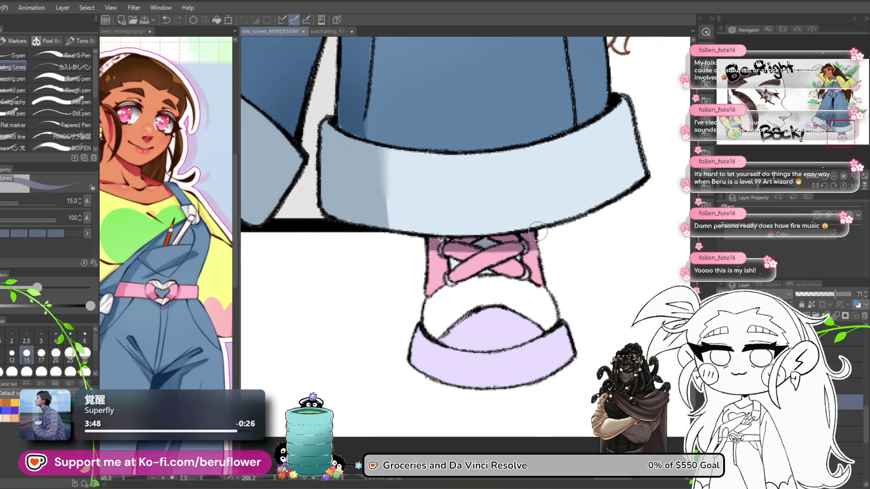
- Center the view on the right shoe and switch to the soft airbrush
scroll(557, 206, "down", 5)
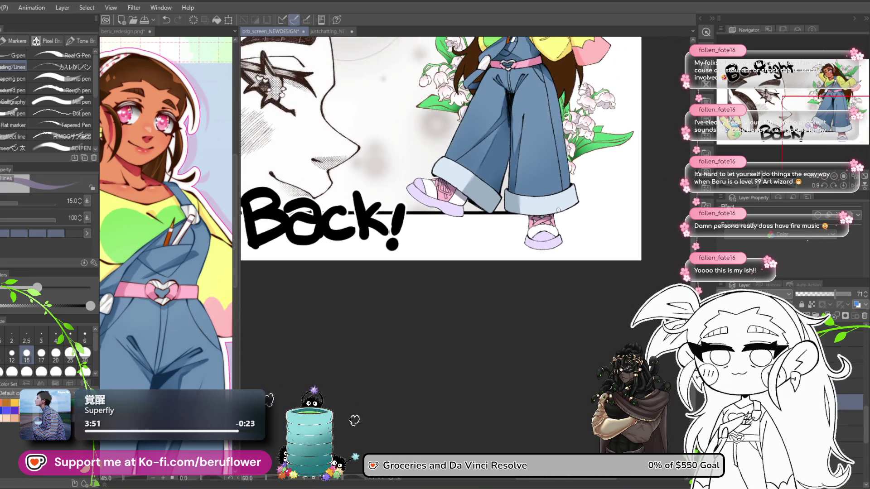
scroll(558, 210, "up", 4)
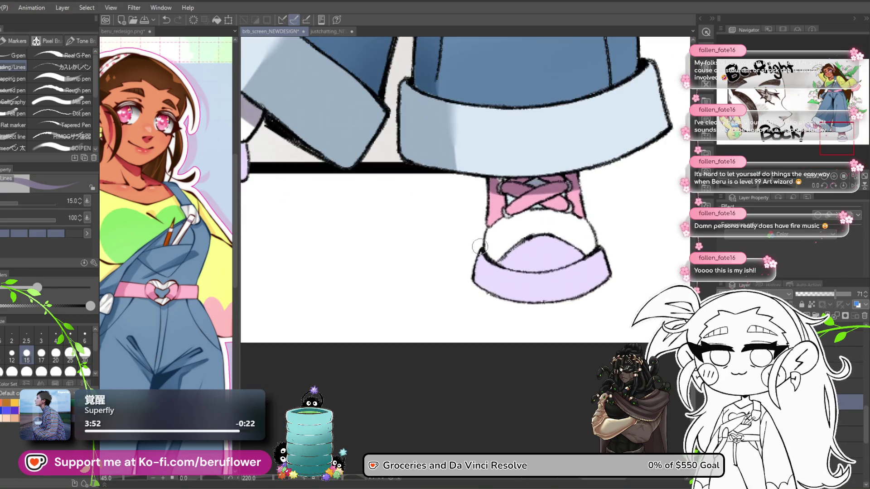
left_click_drag(496, 241, 447, 219)
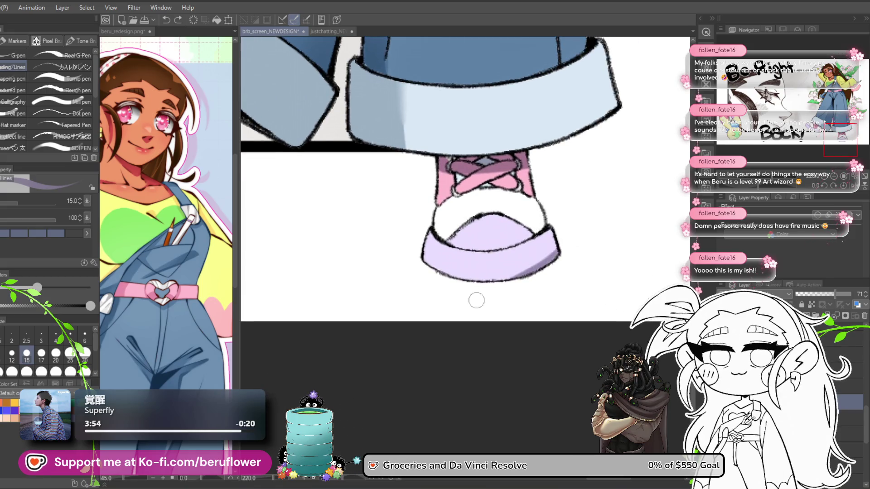
left_click_drag(571, 234, 562, 308)
left_click_drag(511, 272, 495, 289)
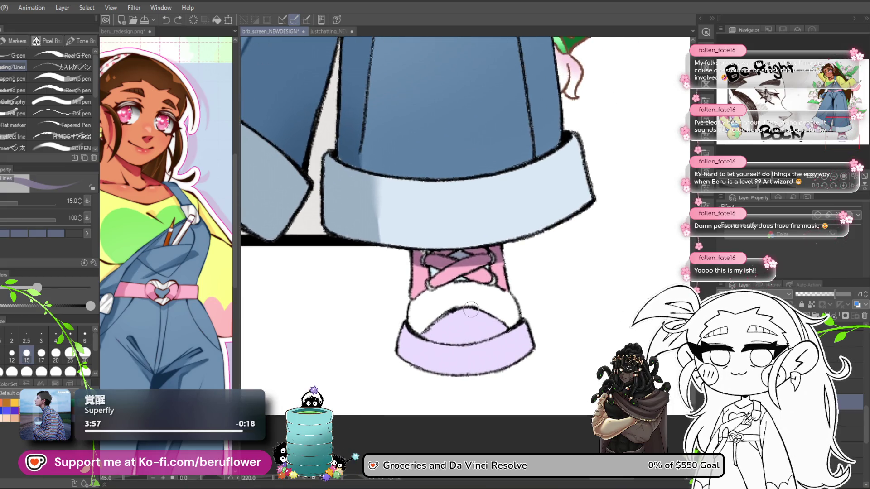
key("b")
left_click_drag(451, 252, 456, 262)
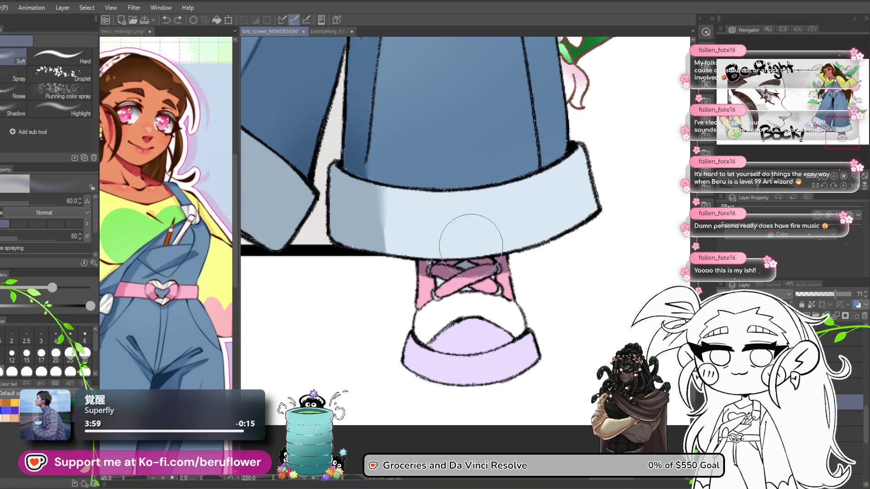
key("bracketright")
key("bracketright")
key("bracketright")
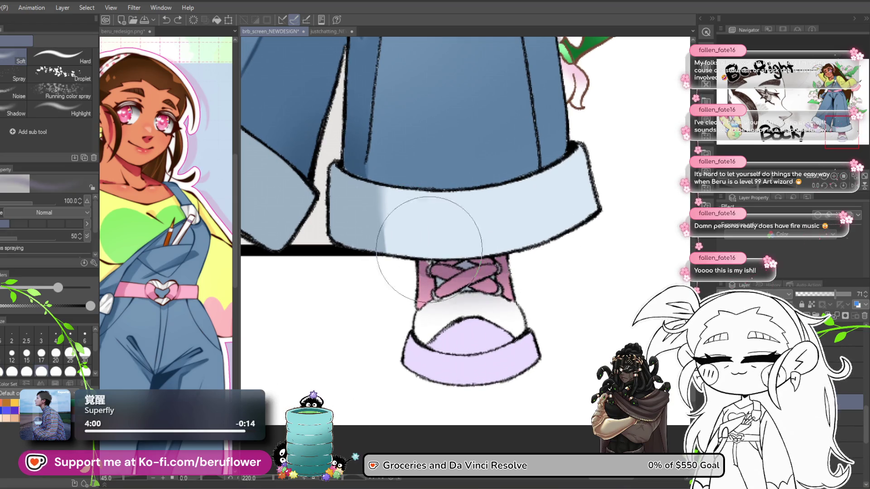
key("bracketleft")
key("bracketleft")
key("bracketleft")
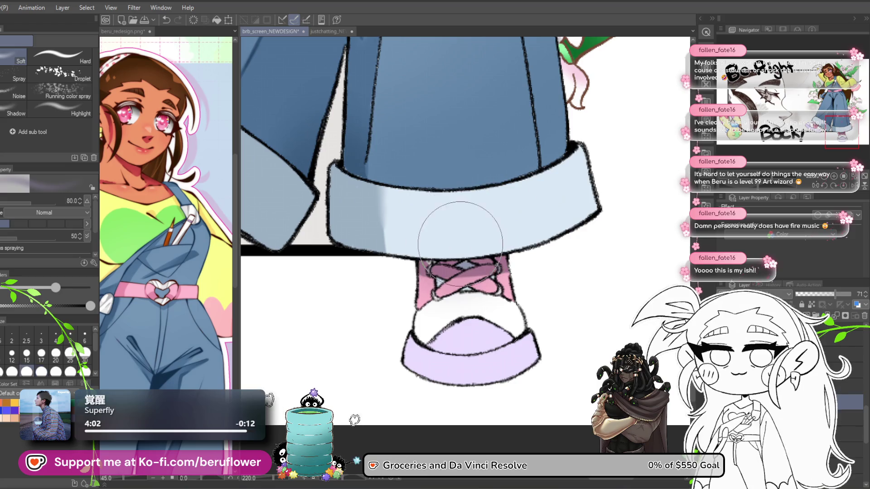
left_click_drag(388, 230, 642, 313)
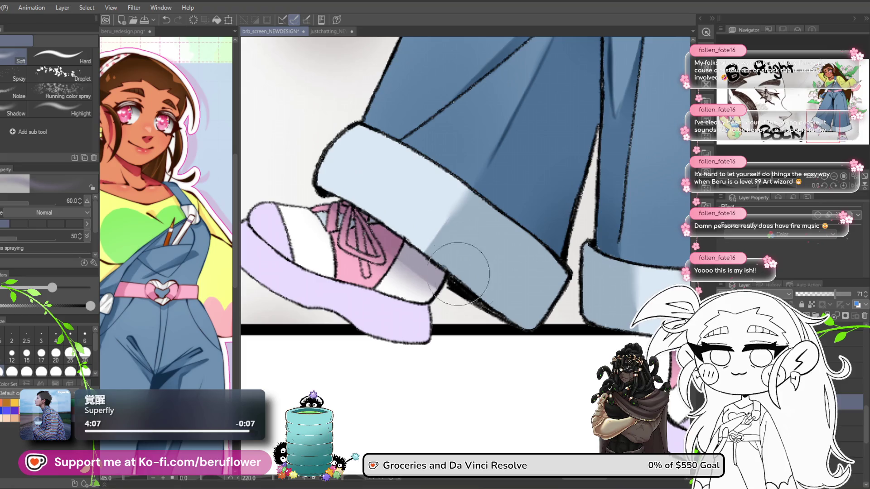
scroll(468, 263, "down", 10)
scroll(468, 262, "up", 2)
scroll(468, 262, "up", 3)
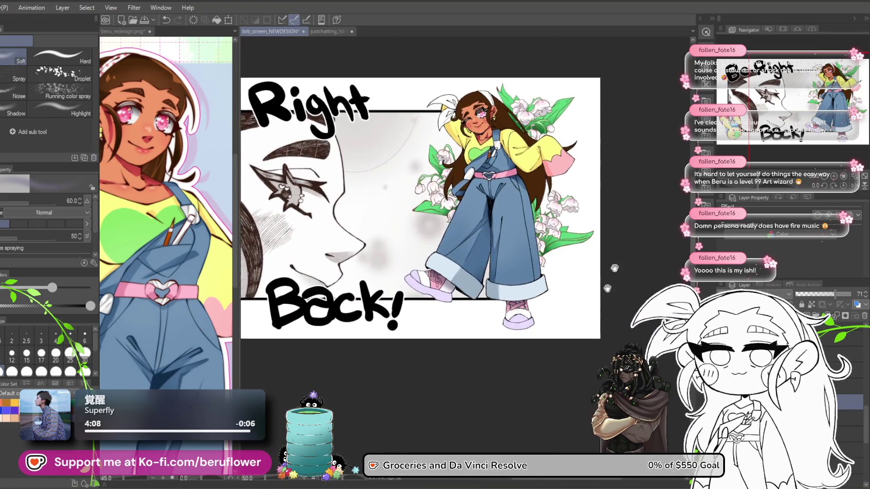